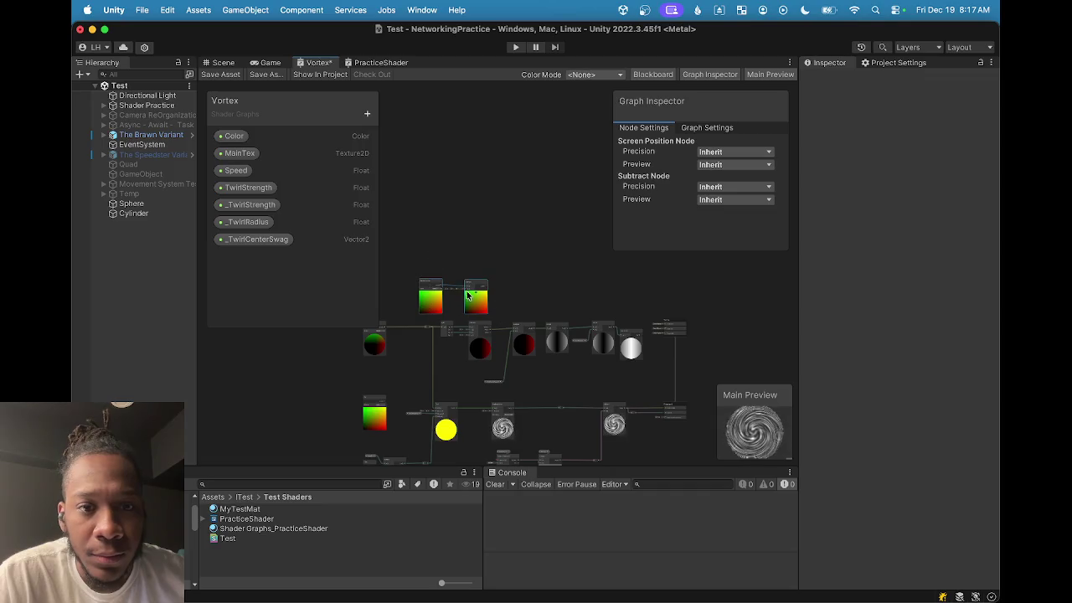
Move the Screen Position and Subtract nodes up to clear space in the graph.
left_click_drag(499, 240, 630, 240)
left_click_drag(455, 283, 759, 336)
scroll(759, 336, "up", 5)
Add a Multiply node on One Minus with a _TwirlStrength property beside it, then check ChatGPT.
key("space")
type("mul")
left_click(658, 466)
left_click(249, 204)
mouse_move(596, 451)
left_mouse_down()
mouse_move(654, 446)
mouse_move(608, 304)
mouse_move(610, 243)
left_mouse_up()
left_click_drag(656, 284, 638, 354)
left_click_drag(570, 428, 540, 337)
left_click(423, 583)
scroll(422, 307, "up", 1)
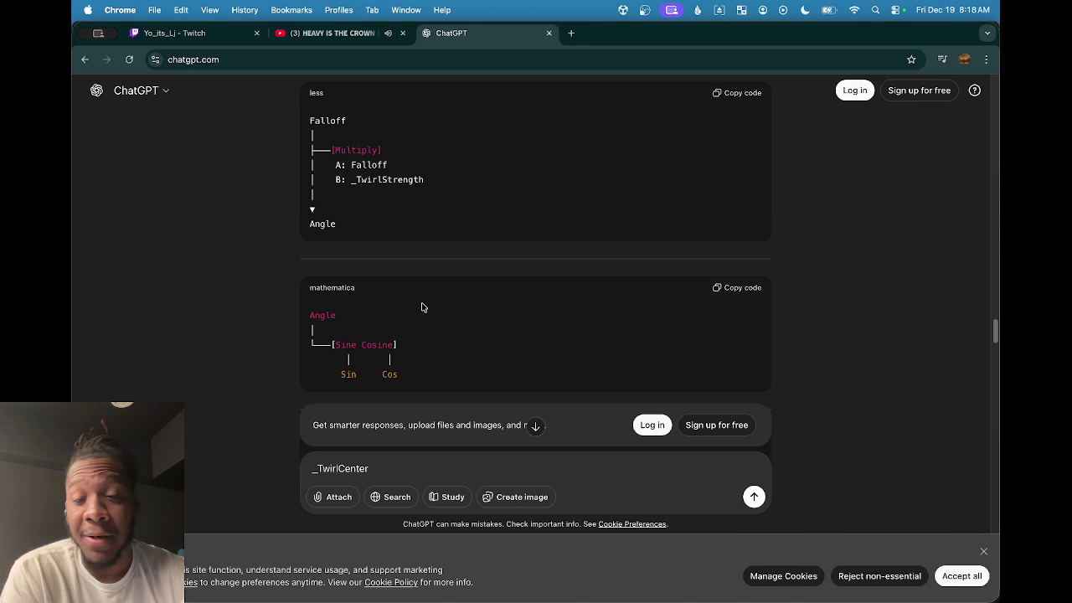
scroll(388, 216, "down", 1)
mouse_move(567, 598)
left_click(668, 570)
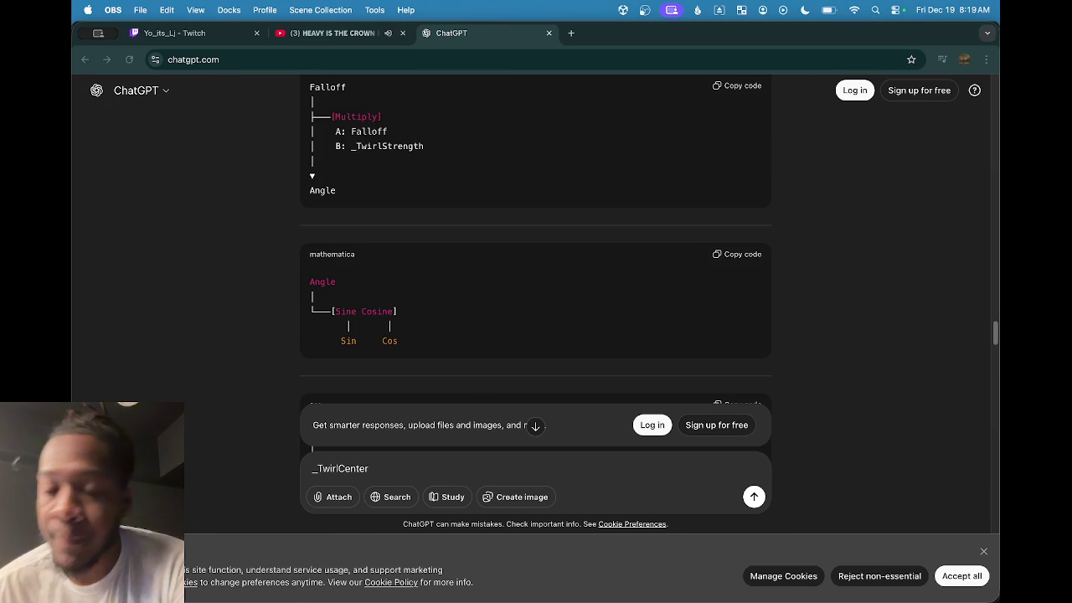
Scroll the ChatGPT answer to the Offset2D diagram multiplying Offset.x and Offset.y by Sin and Cos.
left_click(500, 526)
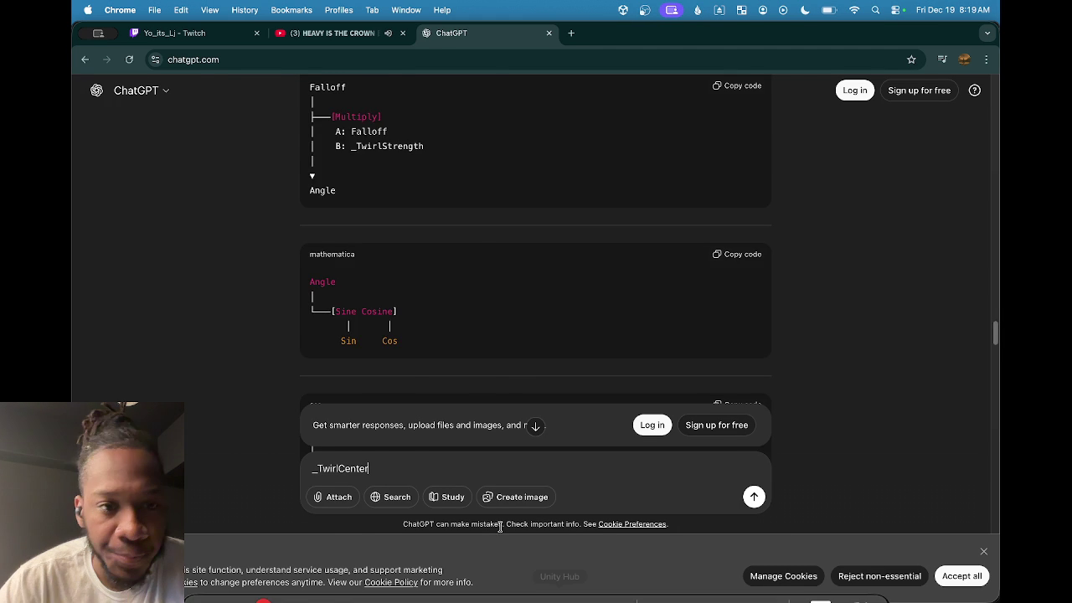
scroll(352, 309, "down", 2)
scroll(354, 305, "down", 3)
scroll(360, 300, "down", 1)
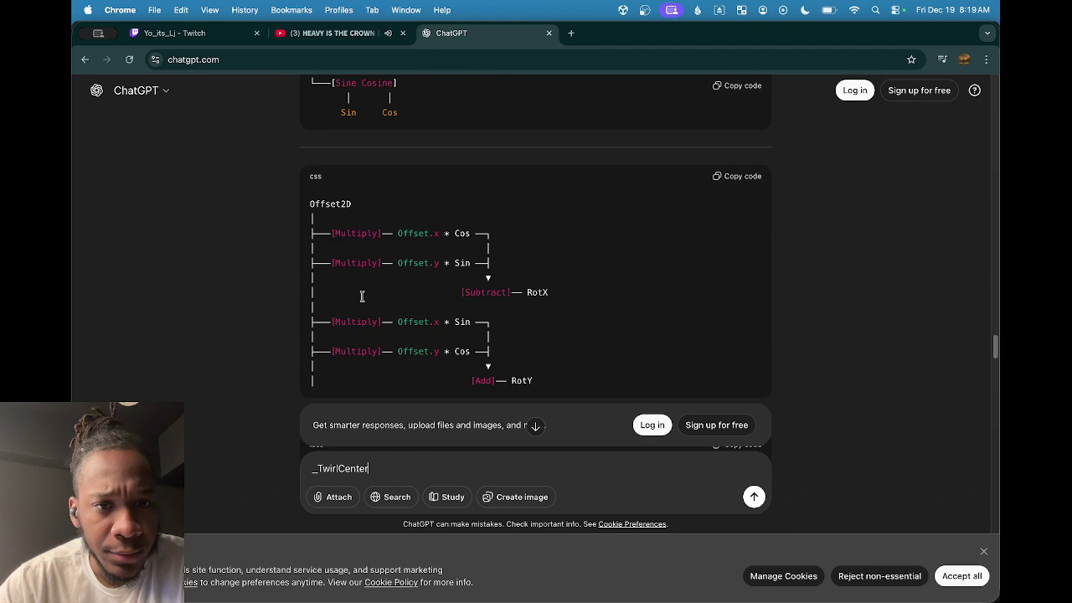
scroll(393, 290, "down", 2)
scroll(393, 292, "down", 5)
scroll(393, 291, "down", 4)
scroll(393, 290, "down", 2)
scroll(415, 263, "down", 5)
scroll(415, 263, "down", 7)
scroll(413, 259, "up", 10)
scroll(417, 268, "up", 1)
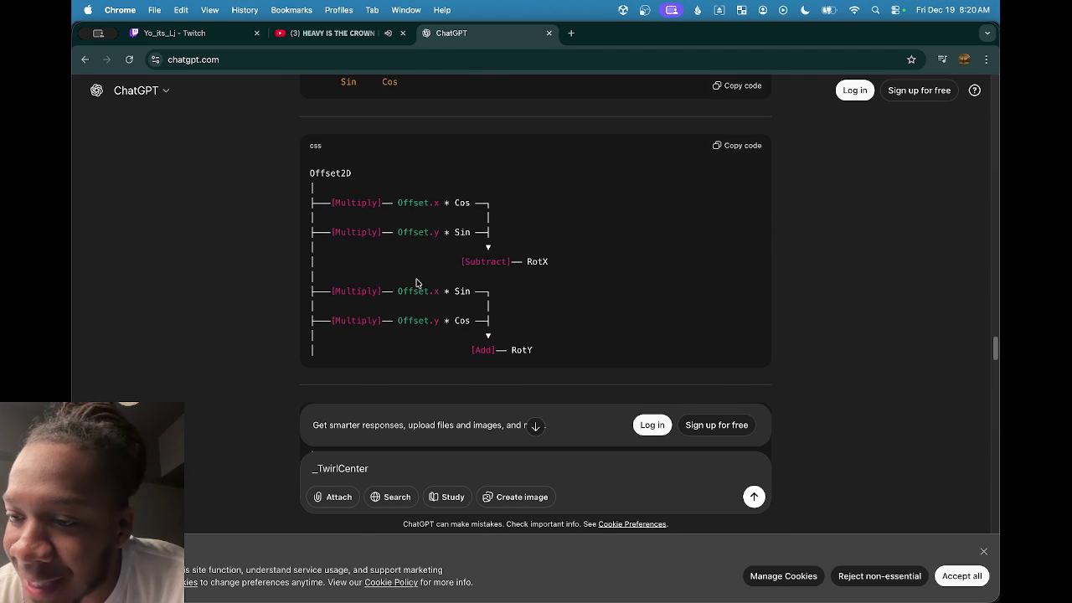
scroll(427, 288, "up", 3)
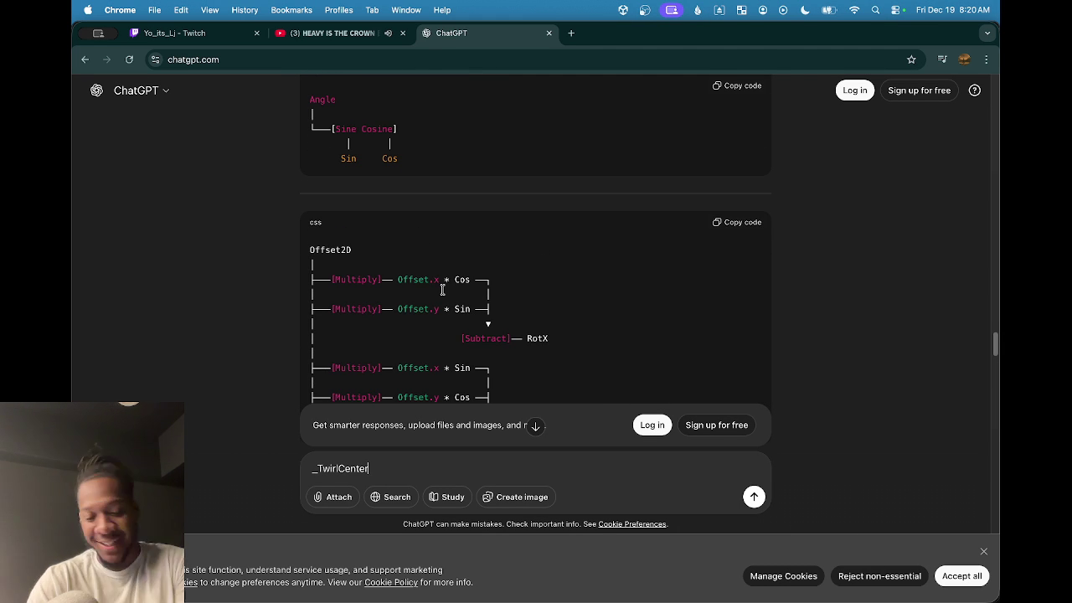
scroll(362, 262, "up", 1)
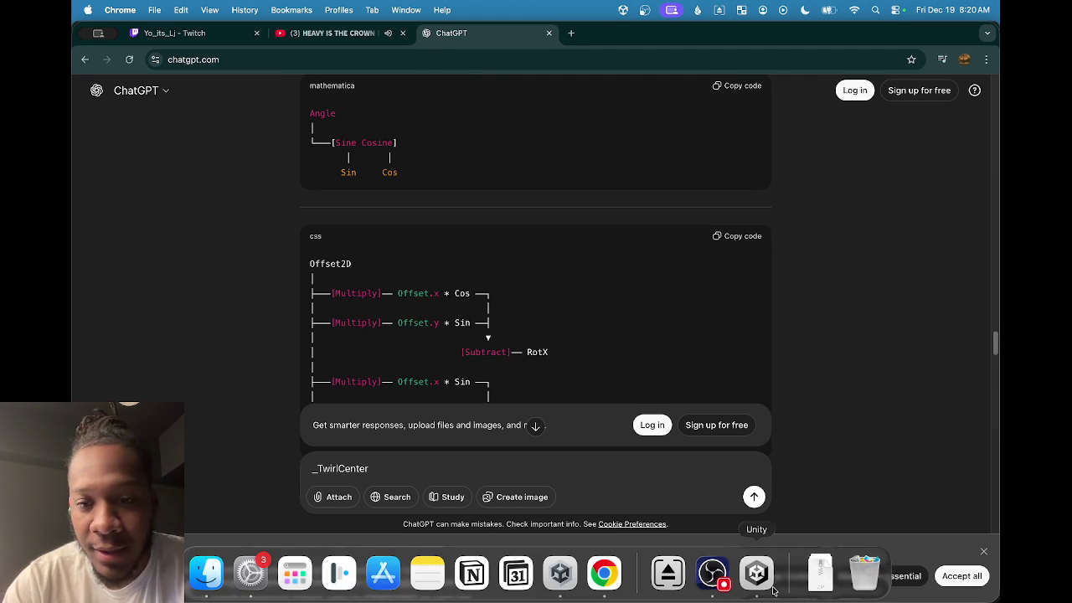
Back in the shader graph, add a Sine node driven by the Multiply output.
left_click(760, 577)
scroll(501, 391, "down", 3)
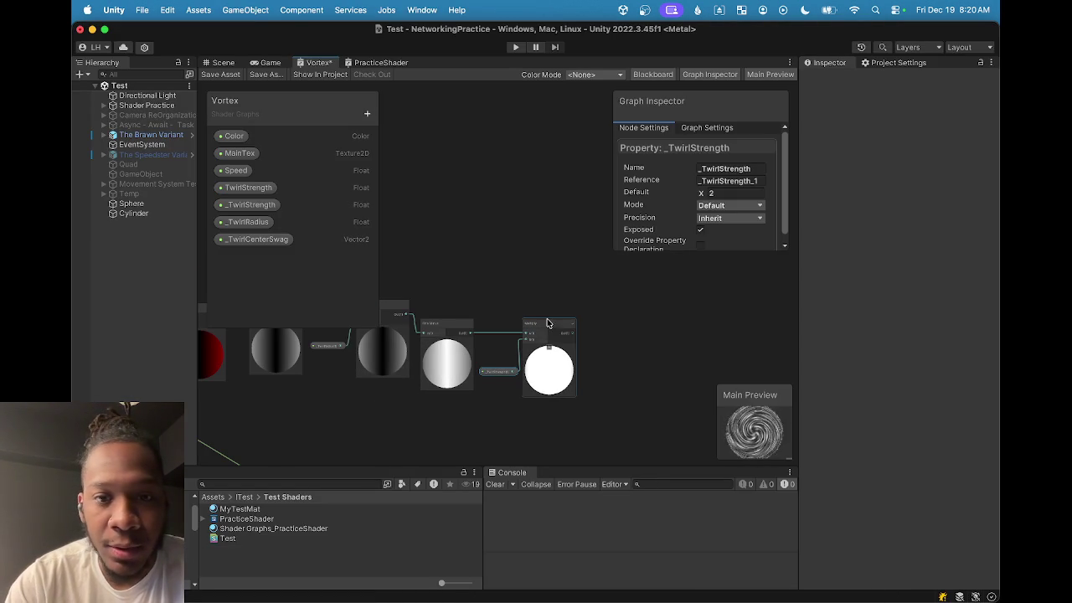
key("space")
type("sin")
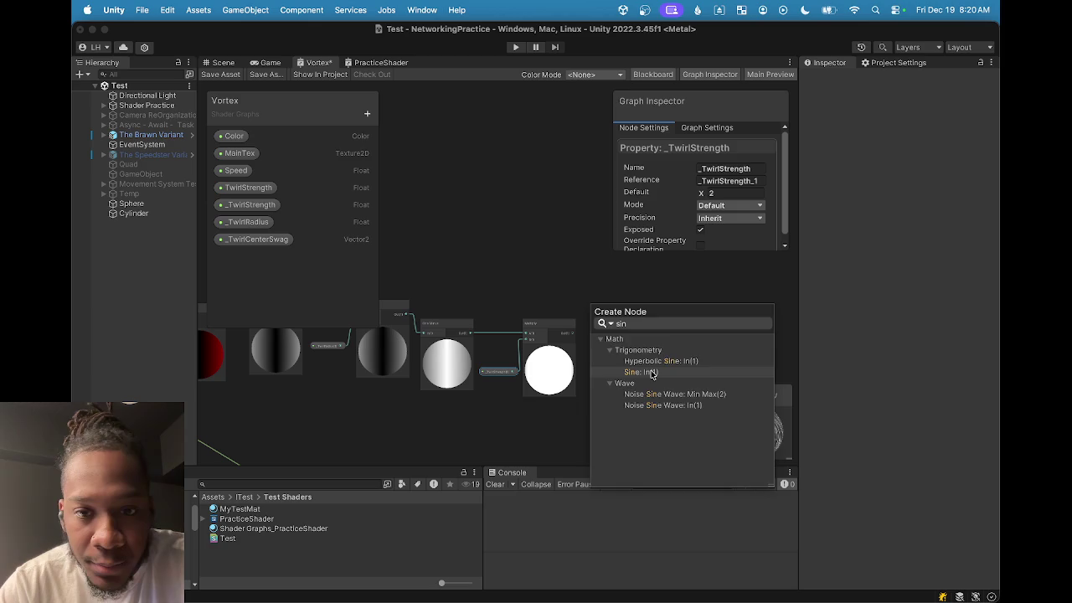
left_click(653, 371)
left_click(607, 308)
scroll(568, 397, "up", 3)
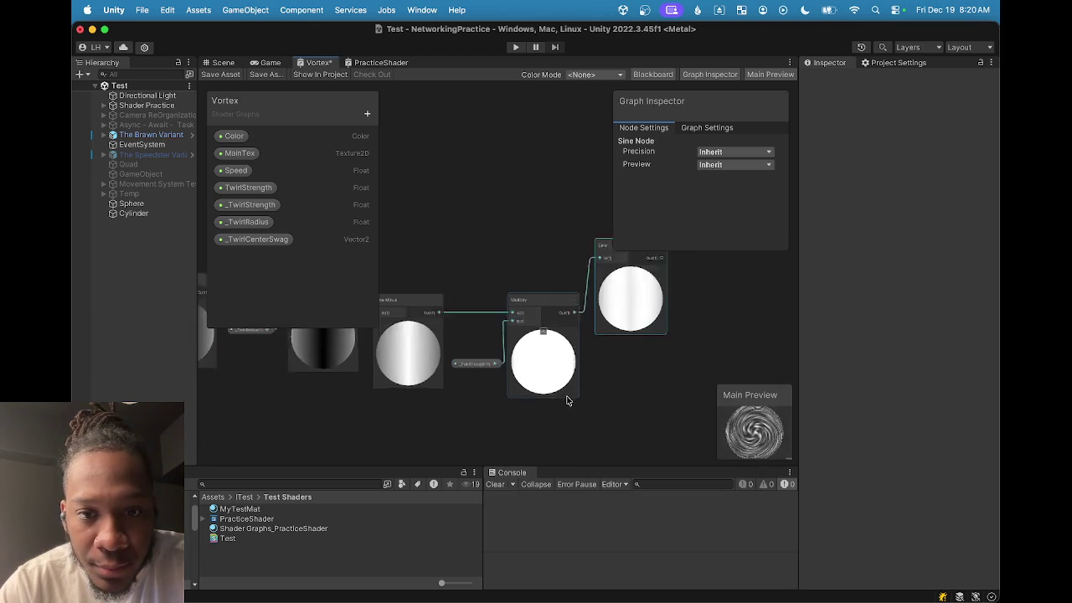
Add a Cosine node from the Multiply output below Sine, then return to ChatGPT.
key("space")
type("cosine")
key("Return")
left_click_drag(671, 380, 635, 339)
scroll(630, 352, "down", 2)
left_click(604, 574)
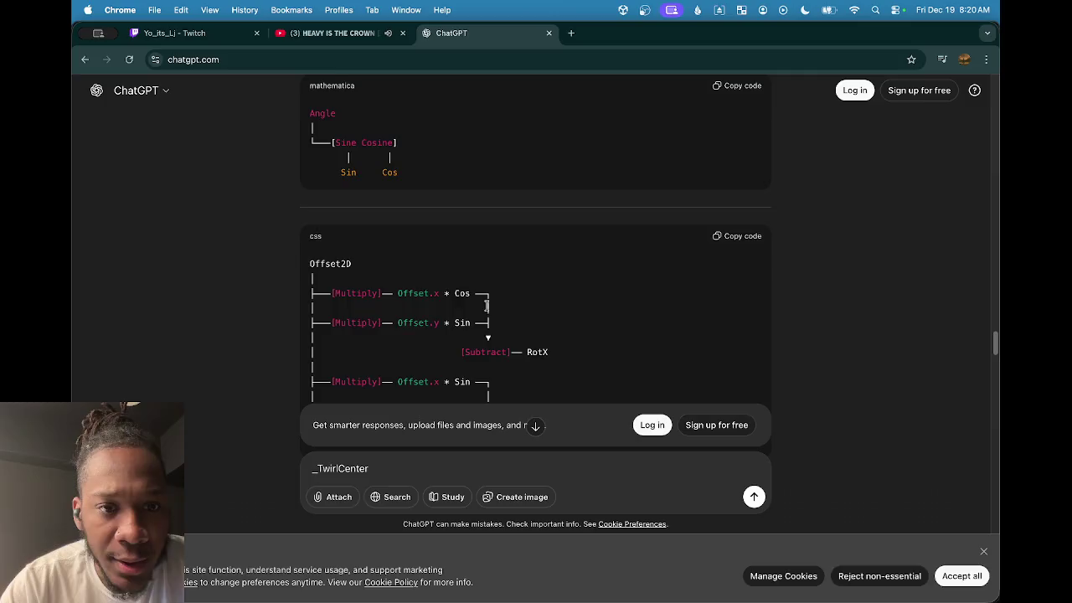
scroll(479, 307, "up", 1)
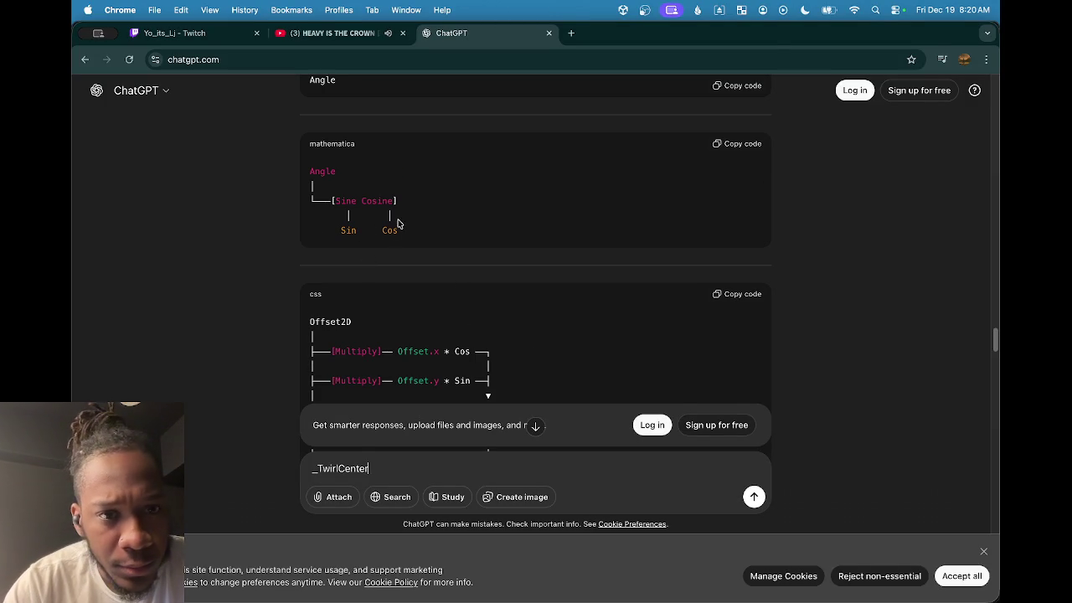
scroll(385, 260, "down", 2)
scroll(382, 265, "down", 2)
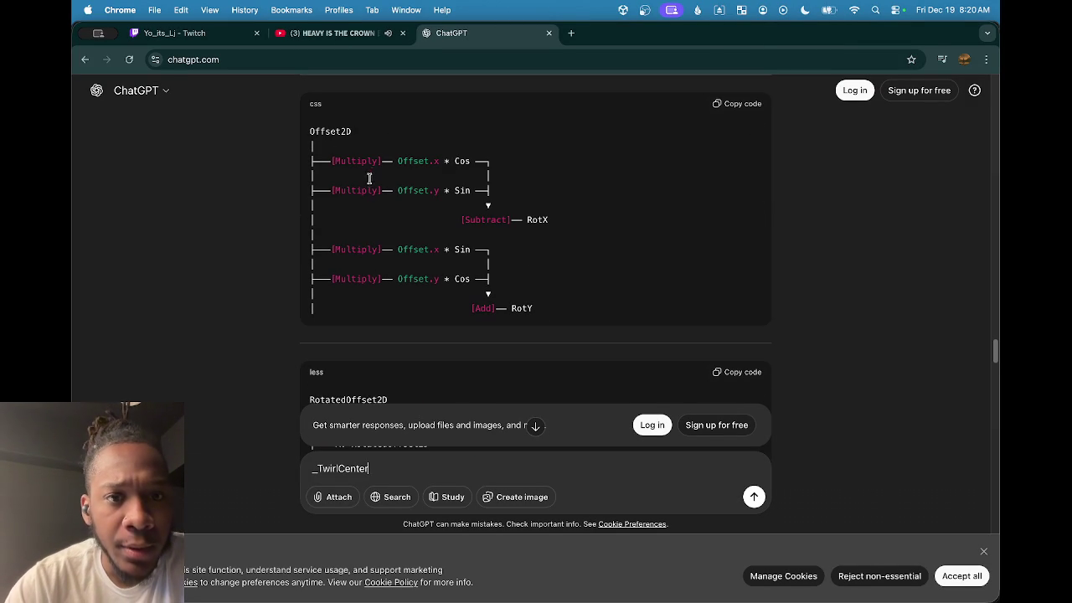
scroll(415, 197, "up", 3)
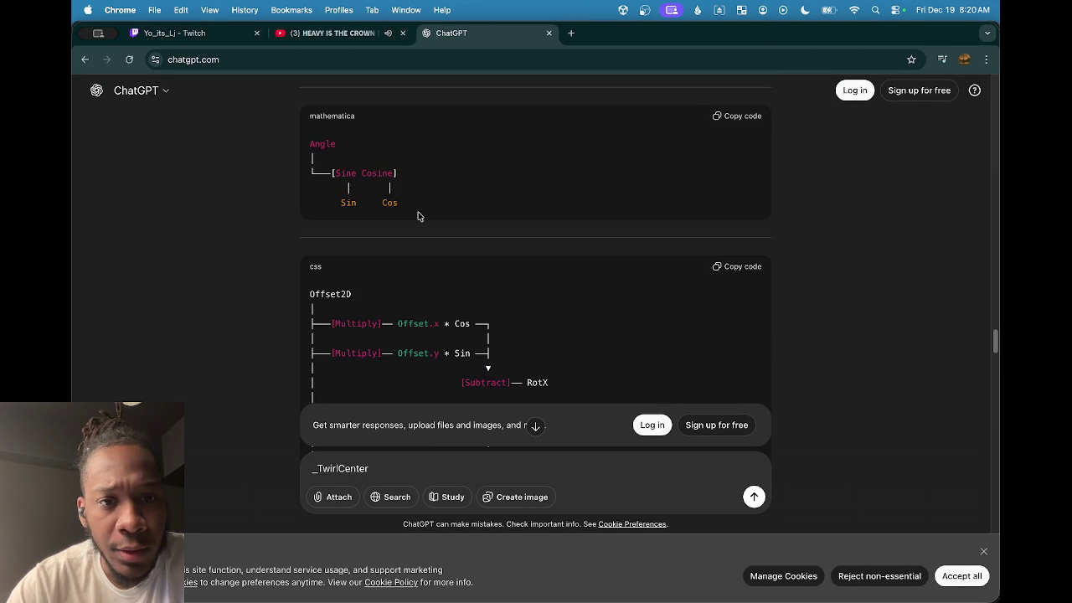
scroll(427, 248, "up", 1)
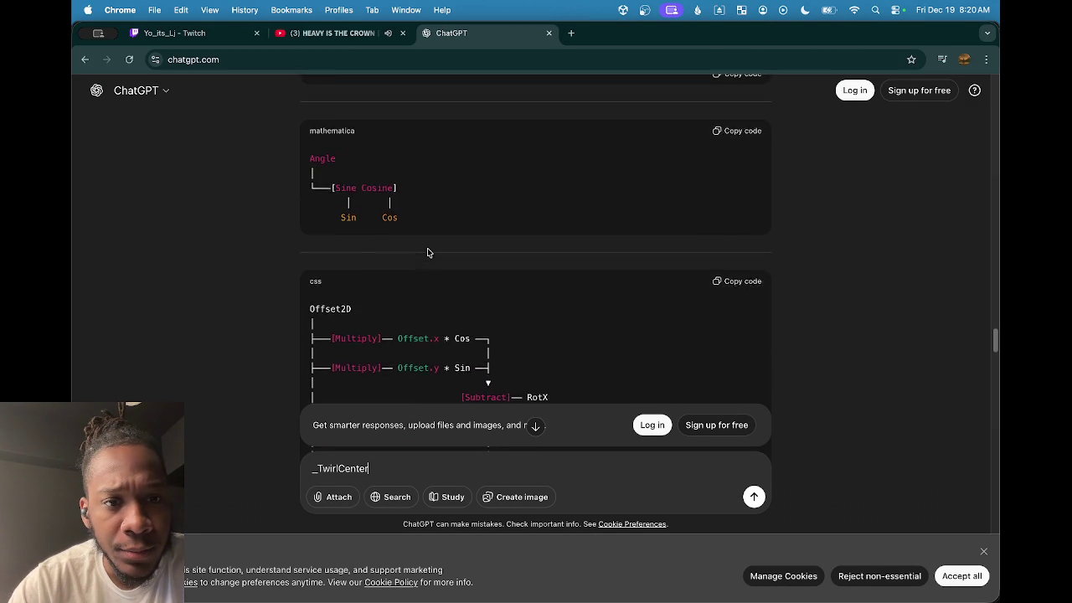
scroll(428, 248, "down", 10)
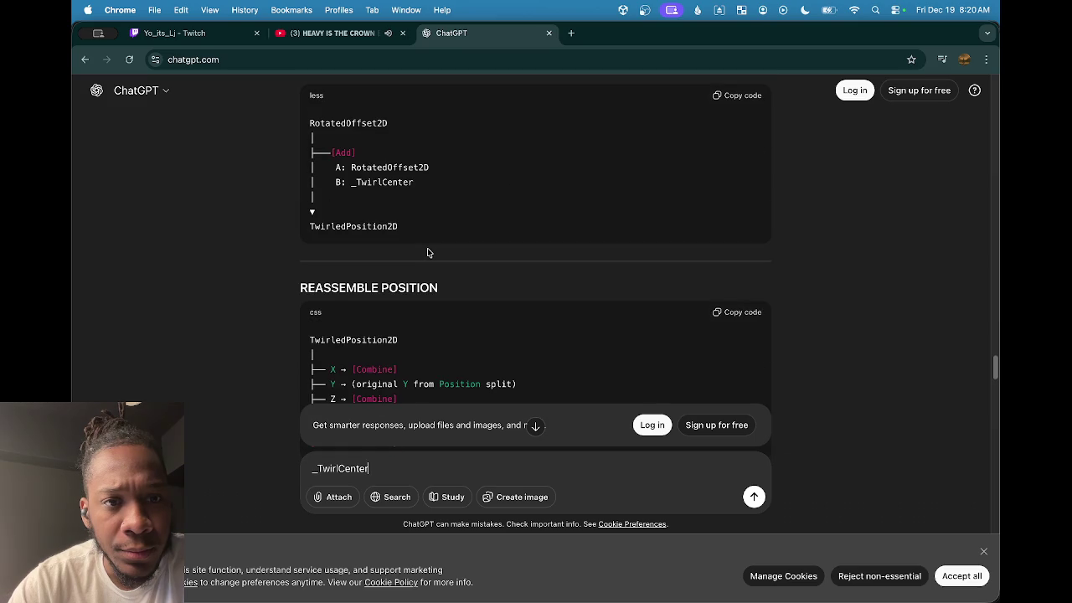
scroll(428, 248, "down", 2)
scroll(427, 248, "down", 5)
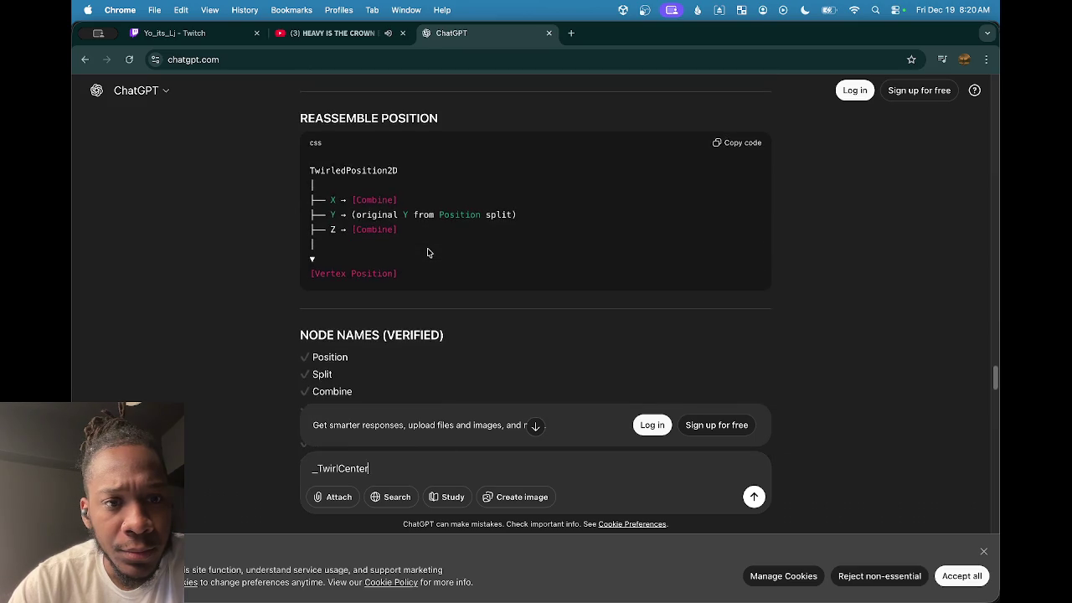
scroll(427, 252, "down", 1)
scroll(427, 252, "down", 15)
scroll(427, 252, "down", 10)
scroll(429, 253, "up", 10)
scroll(430, 252, "up", 15)
scroll(482, 266, "up", 20)
scroll(477, 271, "up", 15)
scroll(368, 240, "down", 5)
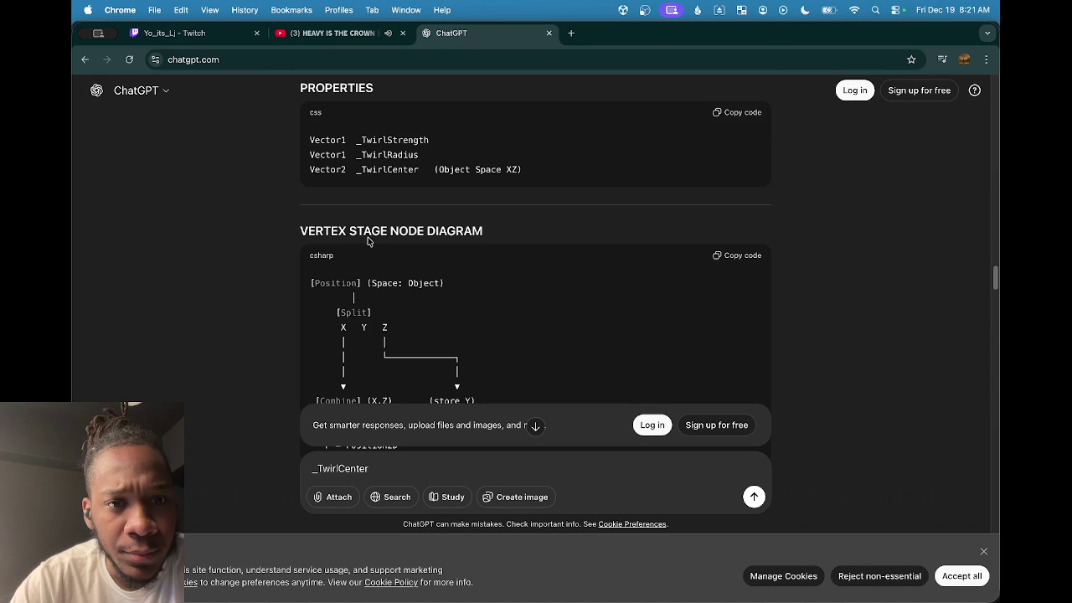
scroll(460, 270, "down", 15)
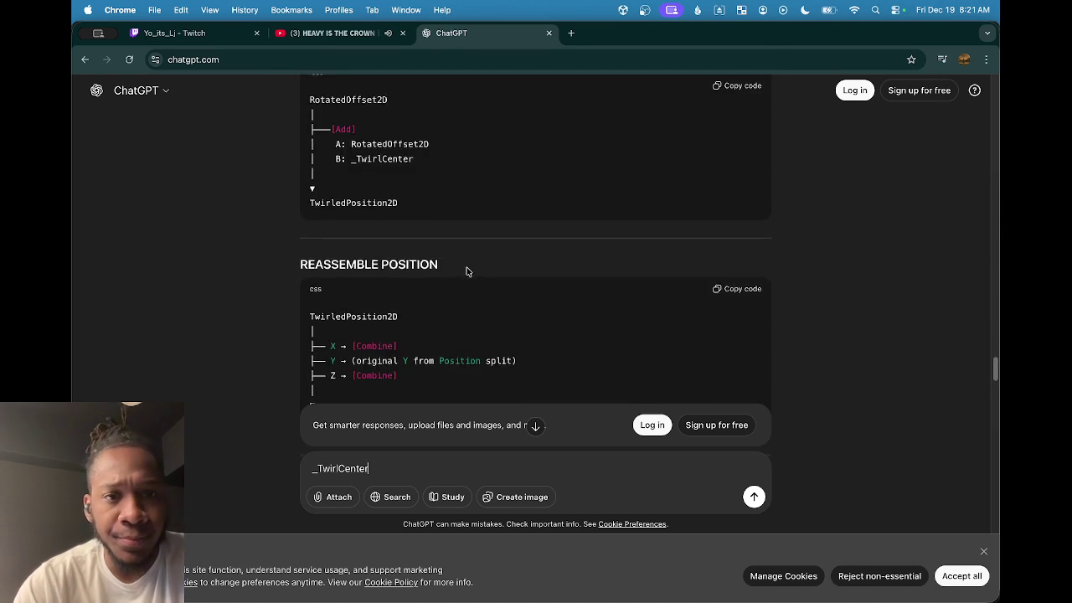
scroll(457, 301, "up", 2)
scroll(455, 301, "down", 3)
scroll(453, 304, "down", 3)
scroll(453, 304, "up", 10)
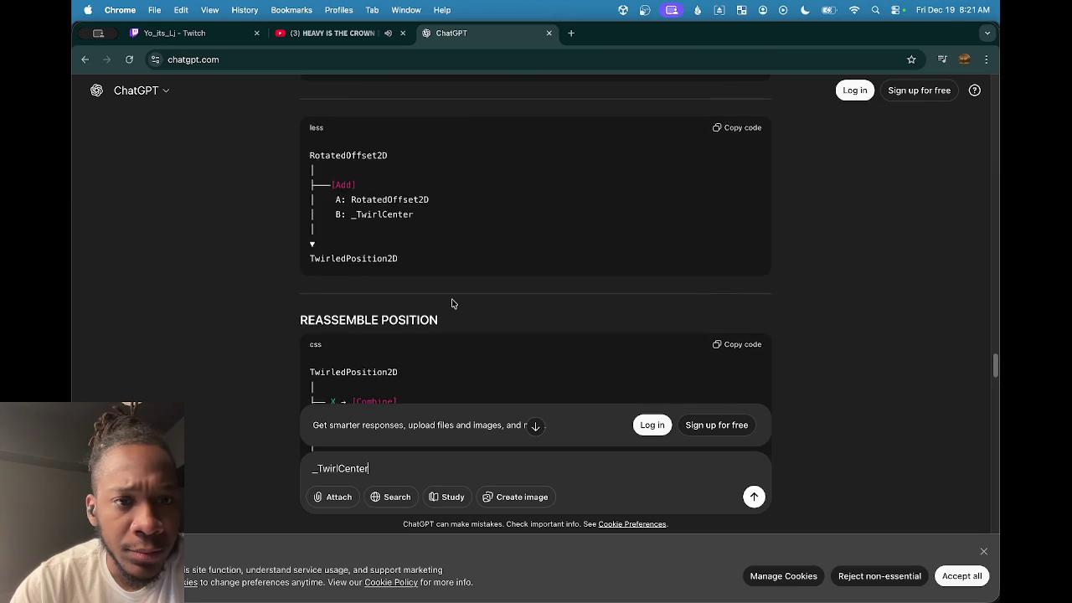
scroll(452, 304, "up", 3)
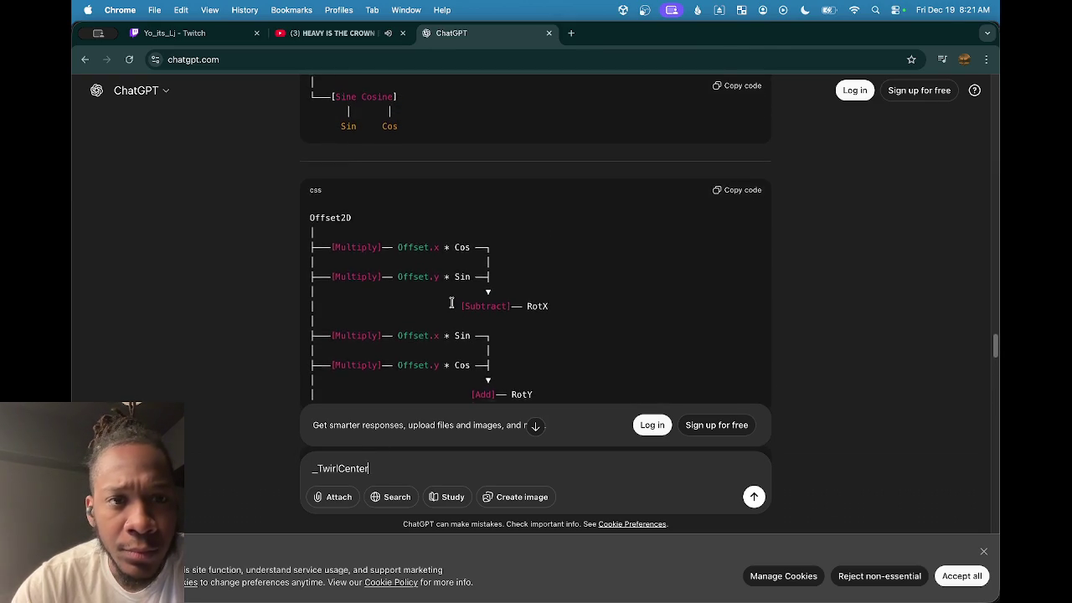
scroll(450, 310, "down", 3)
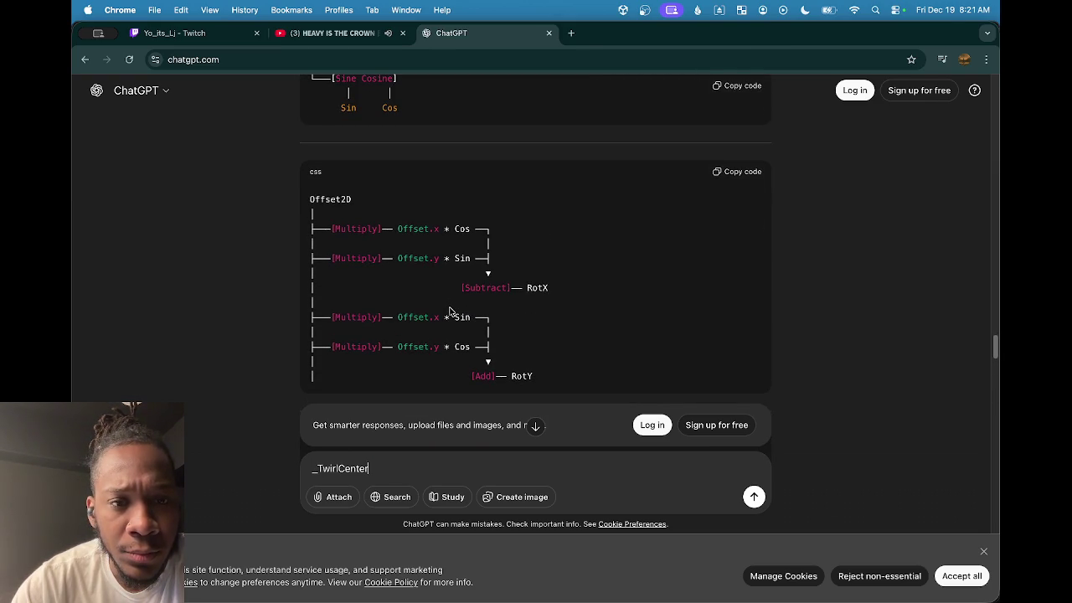
scroll(450, 311, "up", 1)
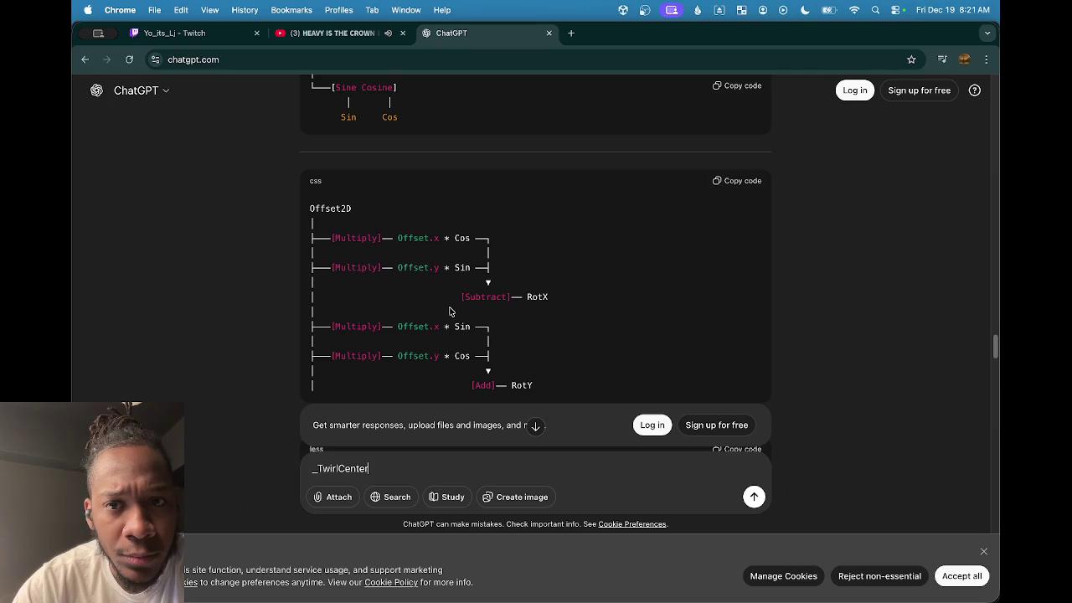
scroll(450, 312, "up", 1)
Ask ChatGPT 'how did you get offset2d?' and read down to the Subtract-the-center step.
key("BackSpace")
key("BackSpace")
key("BackSpace")
key("BackSpace")
key("BackSpace")
key("BackSpace")
type("how did you get offset2d?")
key("Return")
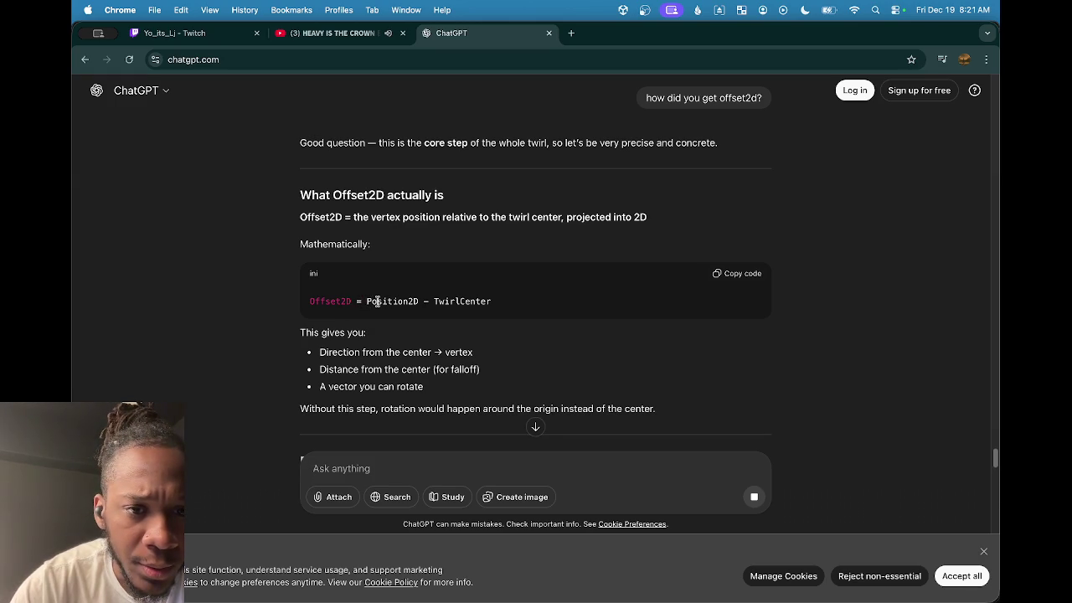
scroll(376, 306, "down", 5)
scroll(374, 310, "down", 5)
scroll(375, 310, "down", 1)
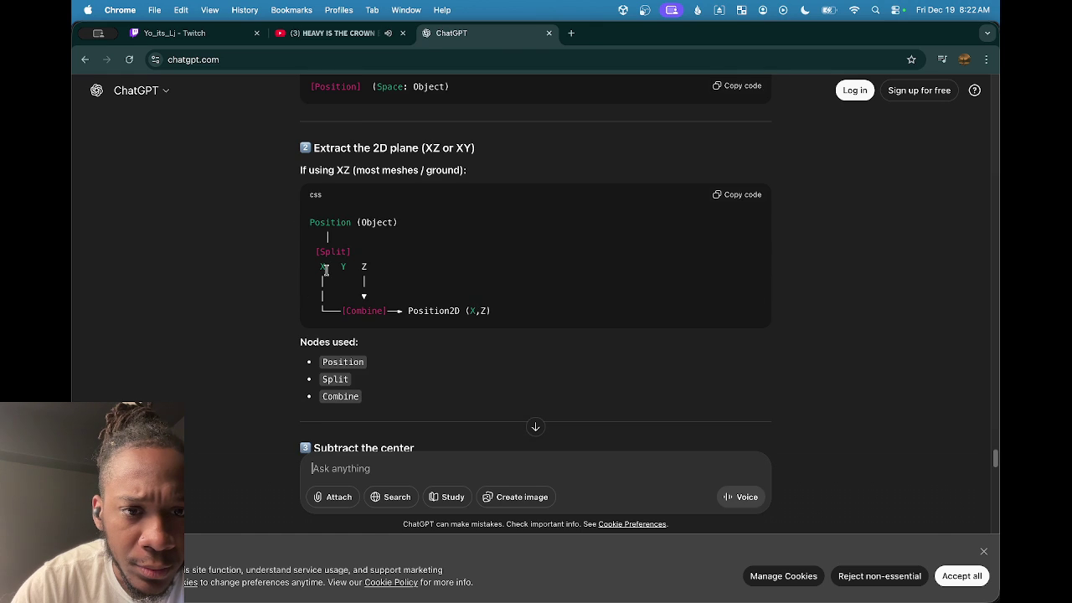
scroll(523, 293, "down", 1)
scroll(523, 293, "down", 5)
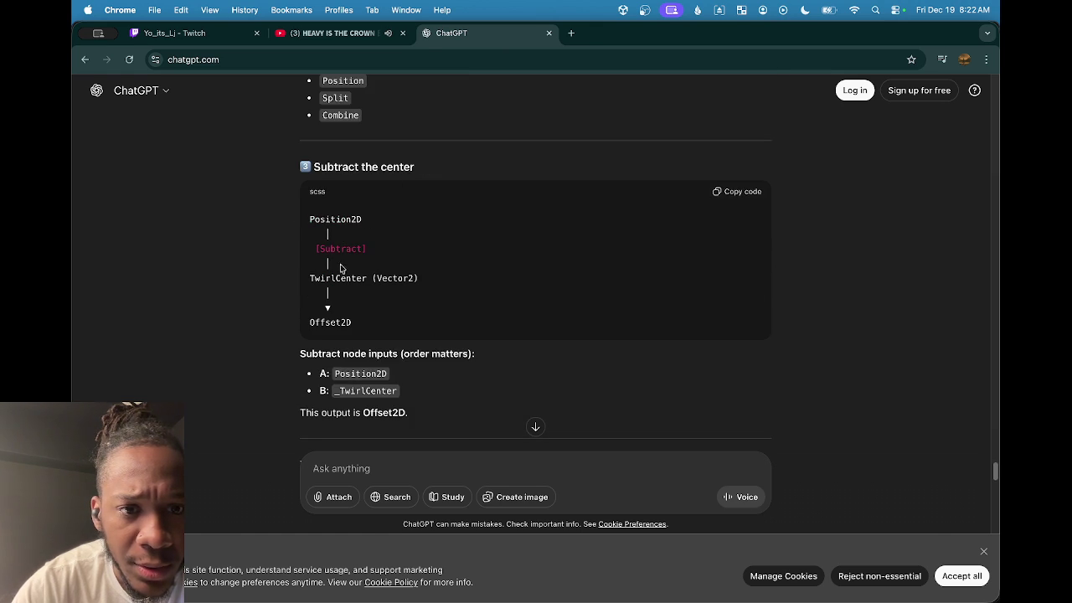
scroll(409, 281, "down", 7)
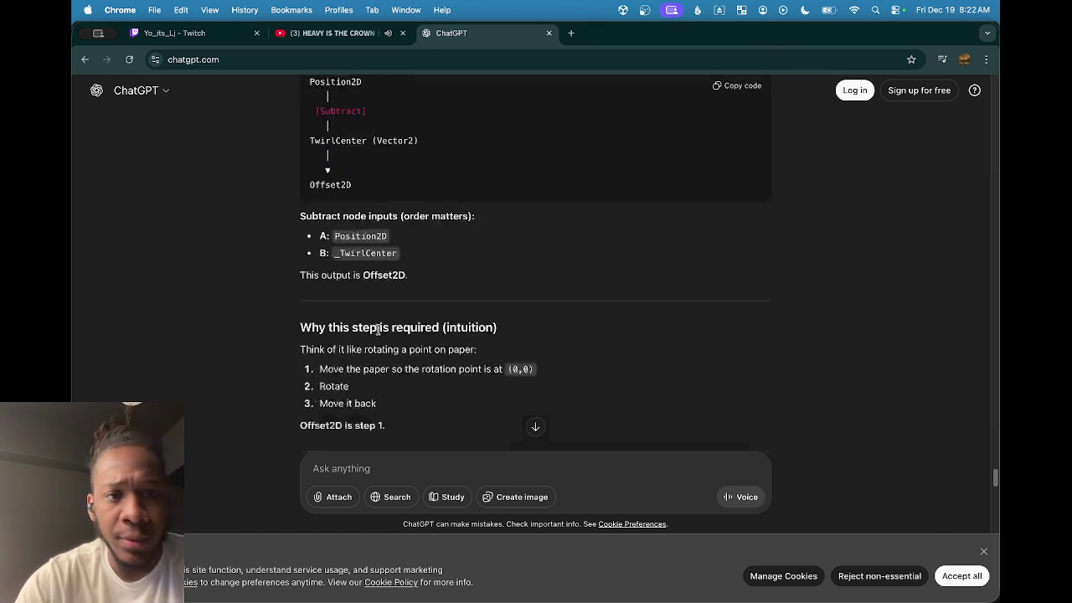
Pan around the Vortex graph, then return to ChatGPT's Position, Split, Combine, Subtract node chain.
mouse_move(625, 597)
left_click(756, 574)
scroll(560, 397, "left", 15)
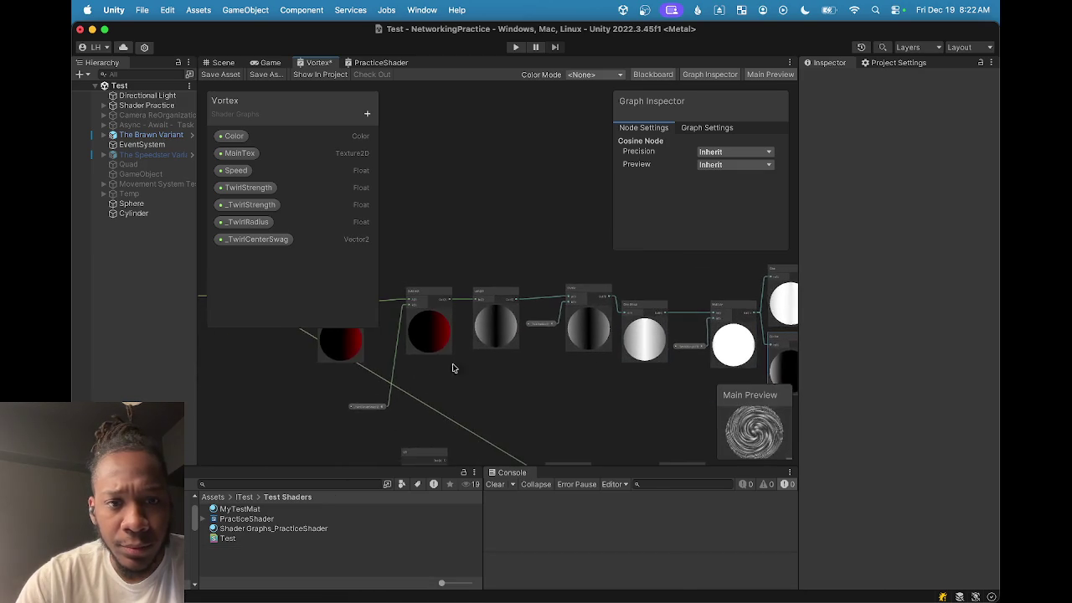
scroll(501, 378, "up", 5)
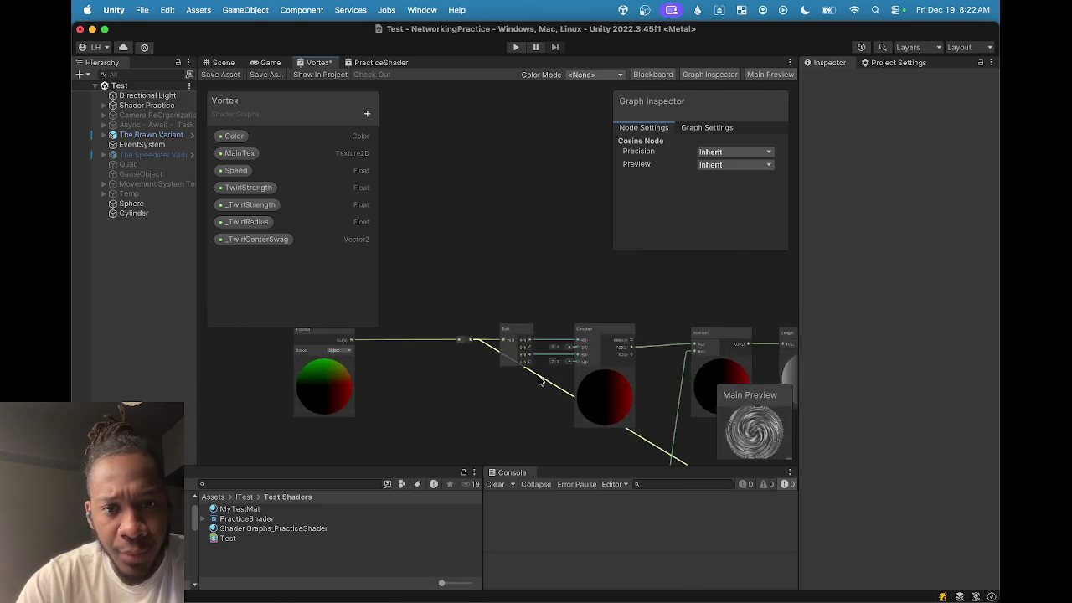
scroll(513, 362, "right", 10)
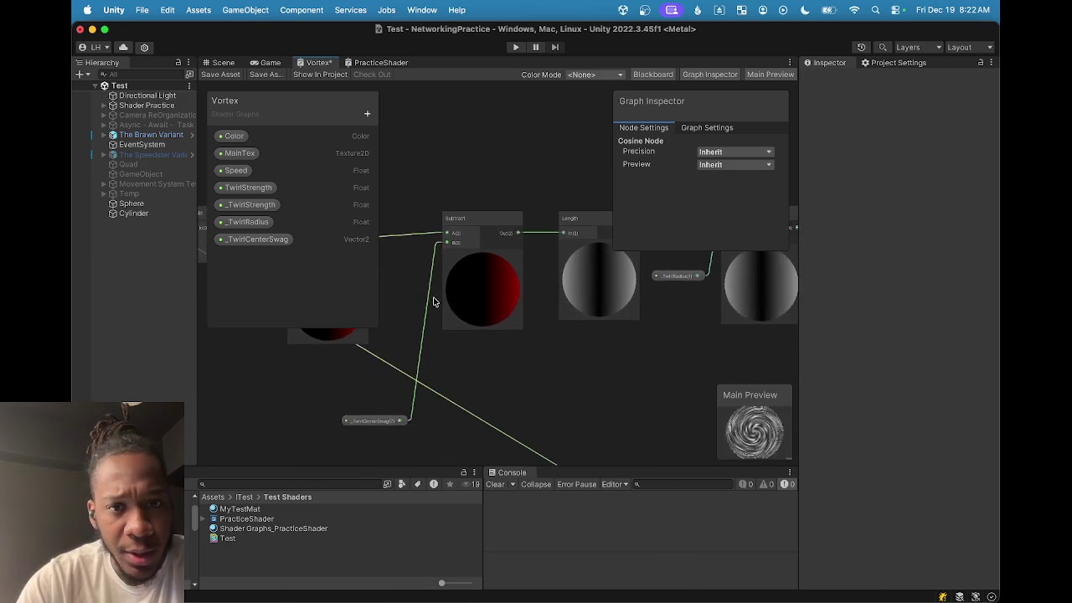
scroll(485, 345, "down", 2)
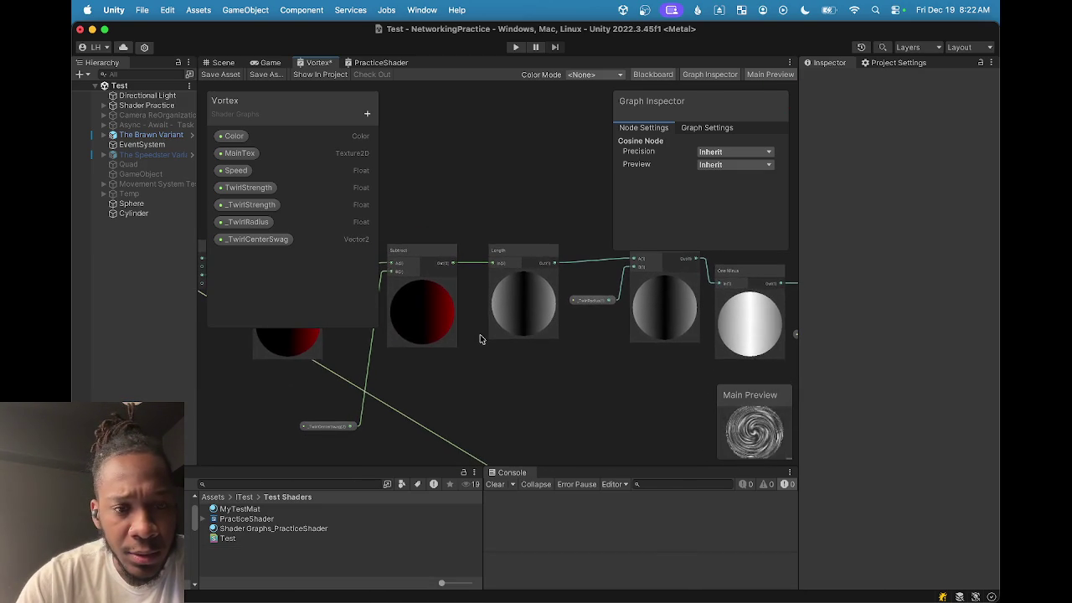
scroll(480, 342, "down", 2)
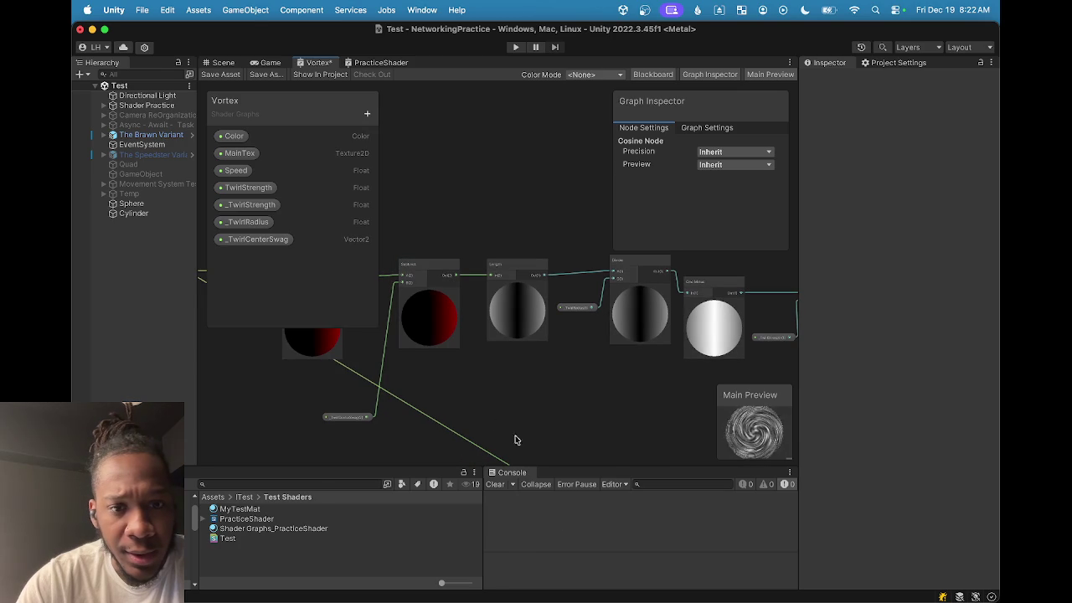
mouse_move(635, 599)
left_click(605, 578)
scroll(406, 332, "down", 5)
Scroll the ChatGPT reply back up to the Offset2D Multiply/Sin/Cos diagram.
scroll(407, 332, "down", 8)
scroll(406, 333, "down", 7)
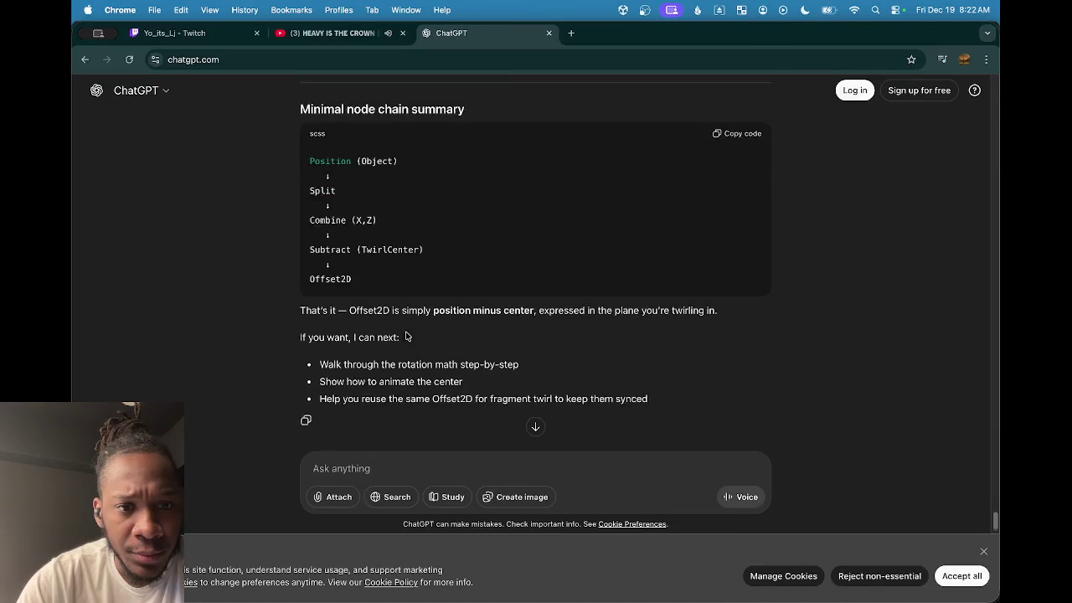
scroll(406, 333, "up", 15)
scroll(406, 332, "up", 20)
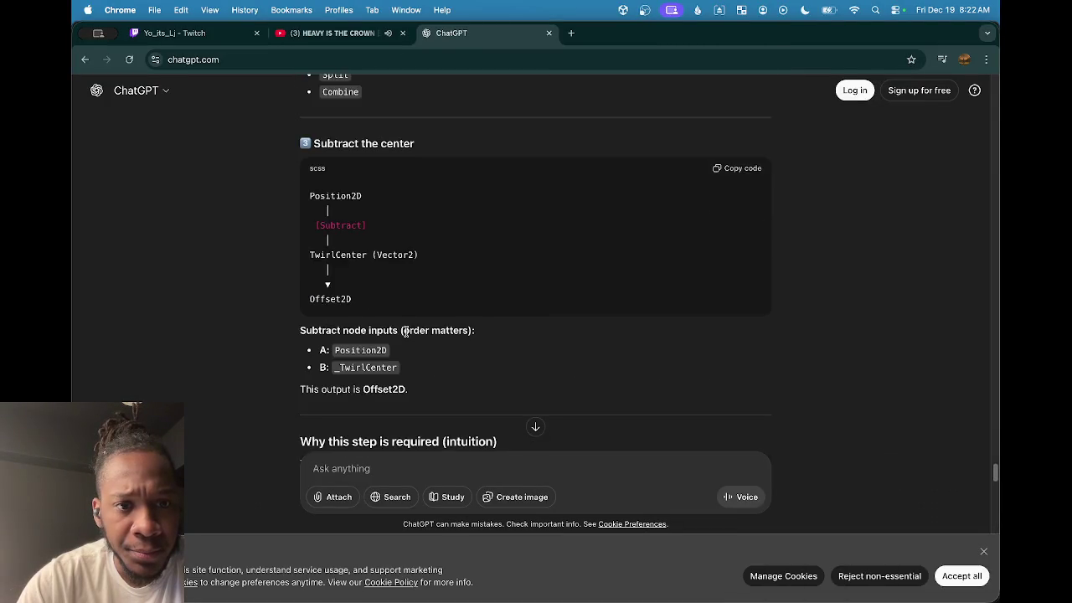
scroll(406, 332, "up", 15)
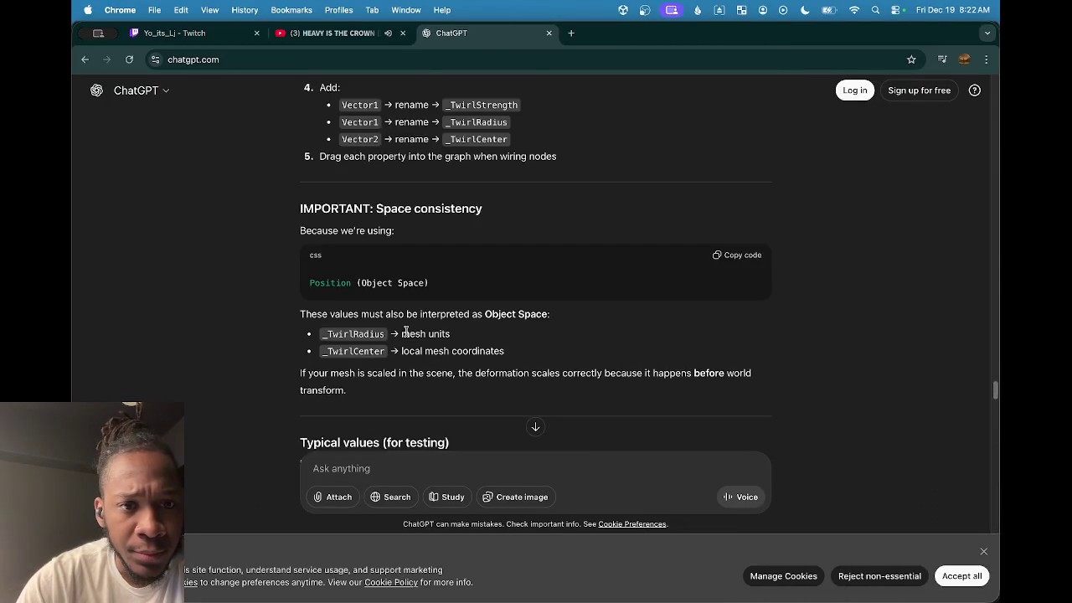
scroll(407, 332, "up", 20)
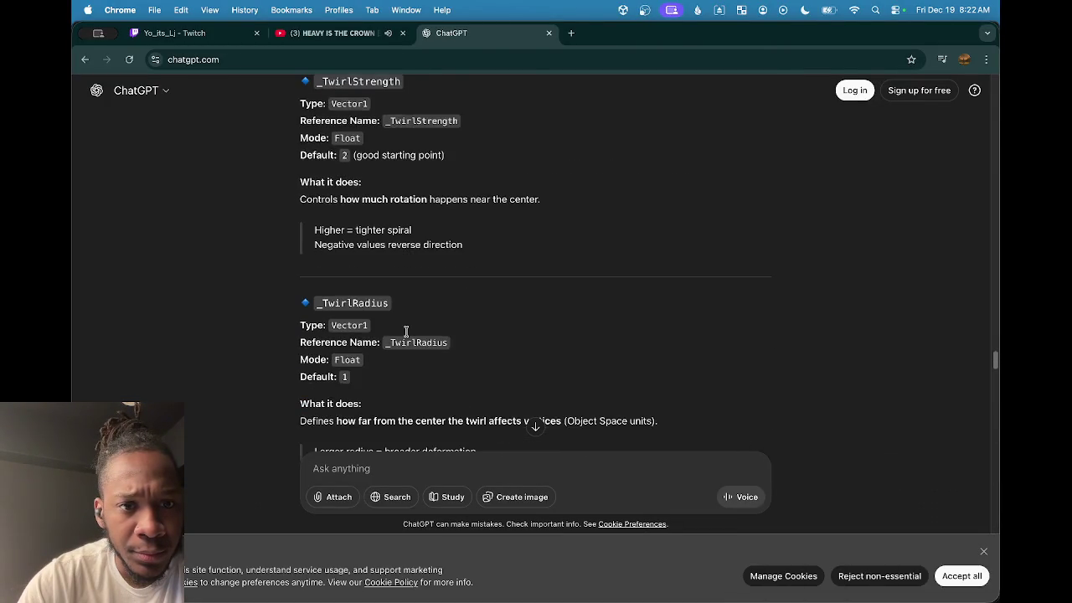
scroll(407, 332, "up", 20)
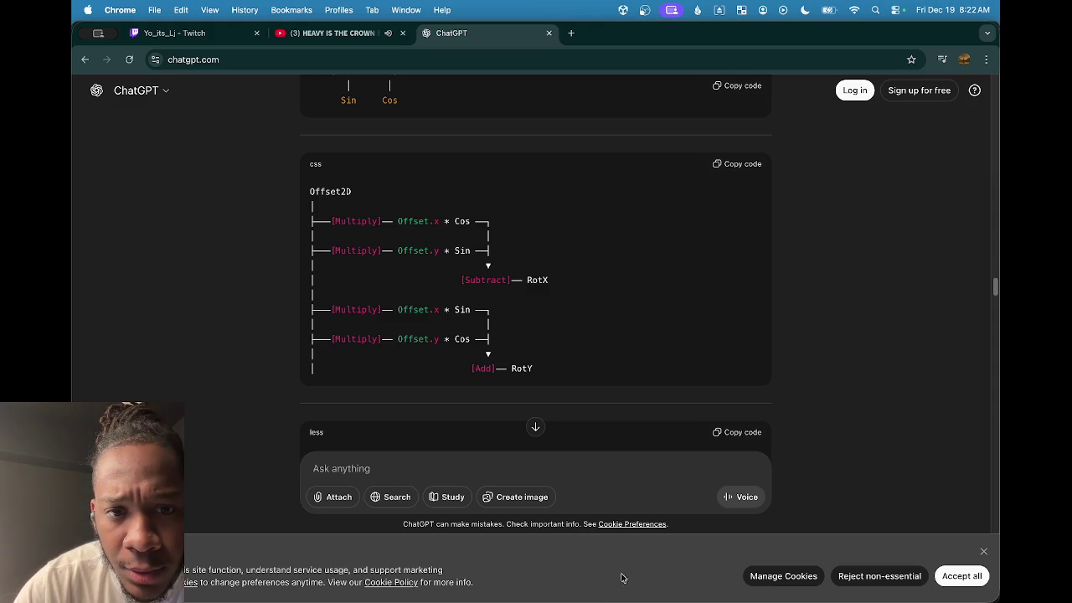
Return to Unity and frame the Subtract node using _TwirlCenterSwag that feeds Length.
mouse_move(604, 590)
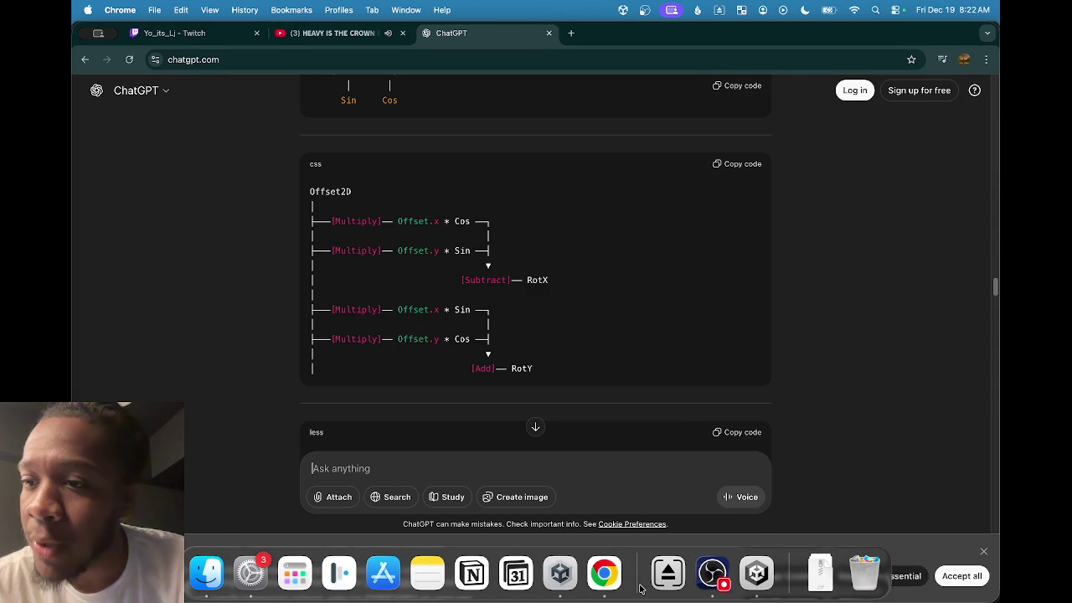
key("super+Tab")
key("a")
scroll(506, 375, "up", 3)
scroll(545, 351, "up", 2)
scroll(517, 366, "up", 2)
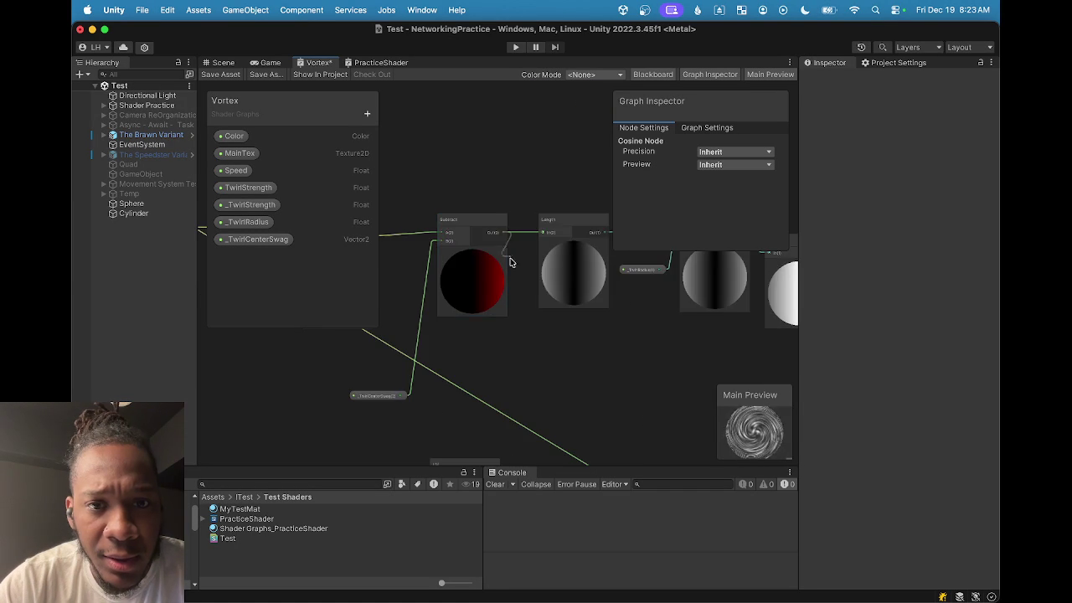
Add a Multiply node and position it next to the Sine node.
key("space")
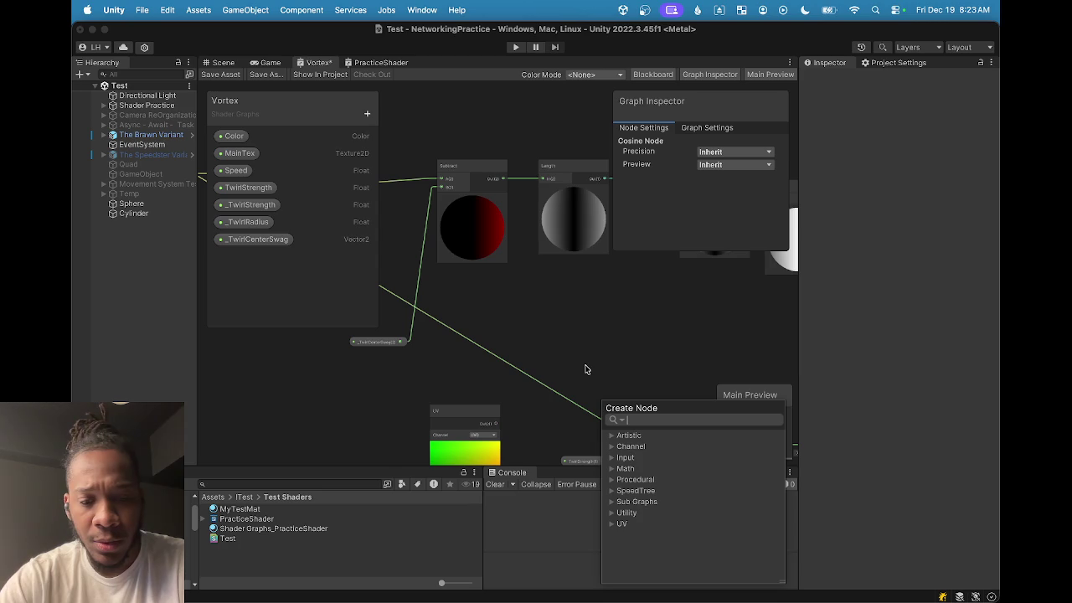
type("mul")
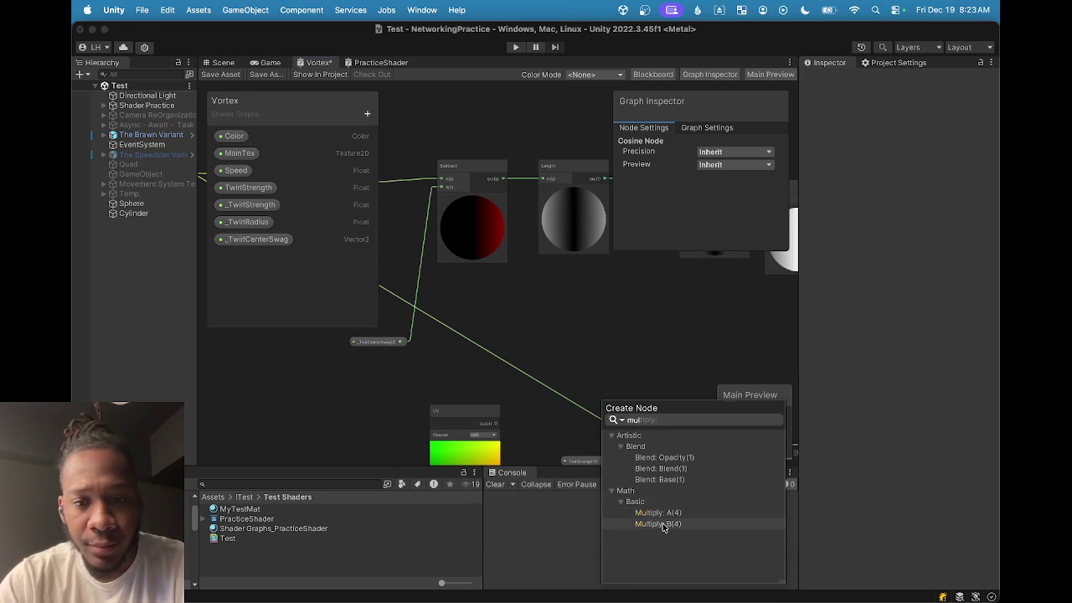
left_click(653, 525)
scroll(567, 408, "up", 2)
mouse_move(568, 408)
left_mouse_down()
mouse_move(436, 405)
mouse_move(505, 269)
mouse_move(538, 166)
mouse_move(512, 113)
left_mouse_up()
scroll(437, 404, "down", 5)
scroll(470, 344, "up", 5)
scroll(470, 344, "up", 5)
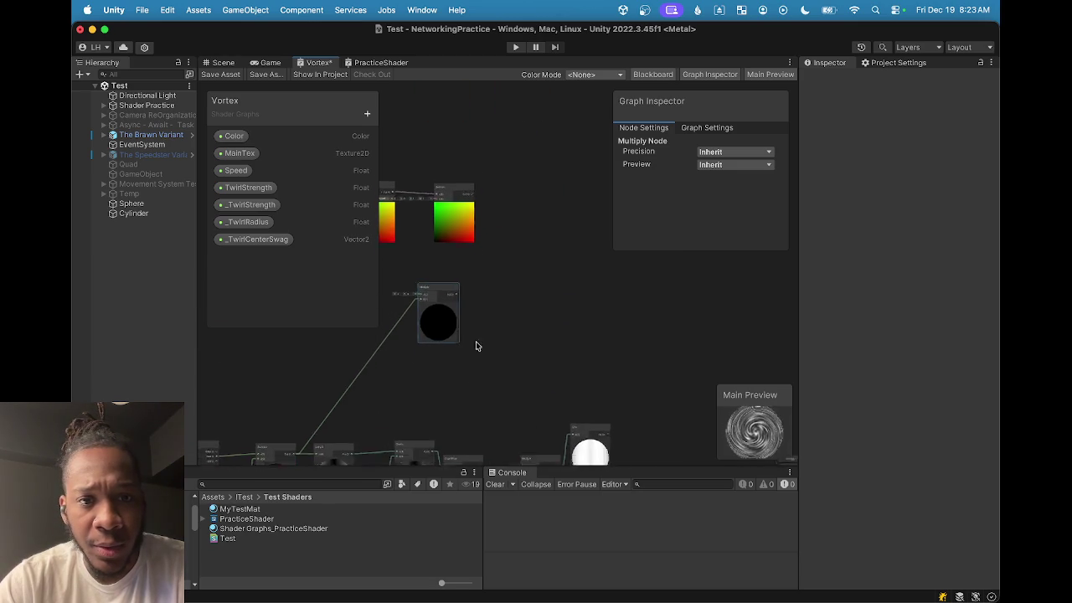
mouse_move(654, 413)
left_mouse_down()
mouse_move(547, 356)
mouse_move(498, 314)
mouse_move(502, 303)
left_mouse_up()
left_click(410, 359)
scroll(410, 359, "up", 3)
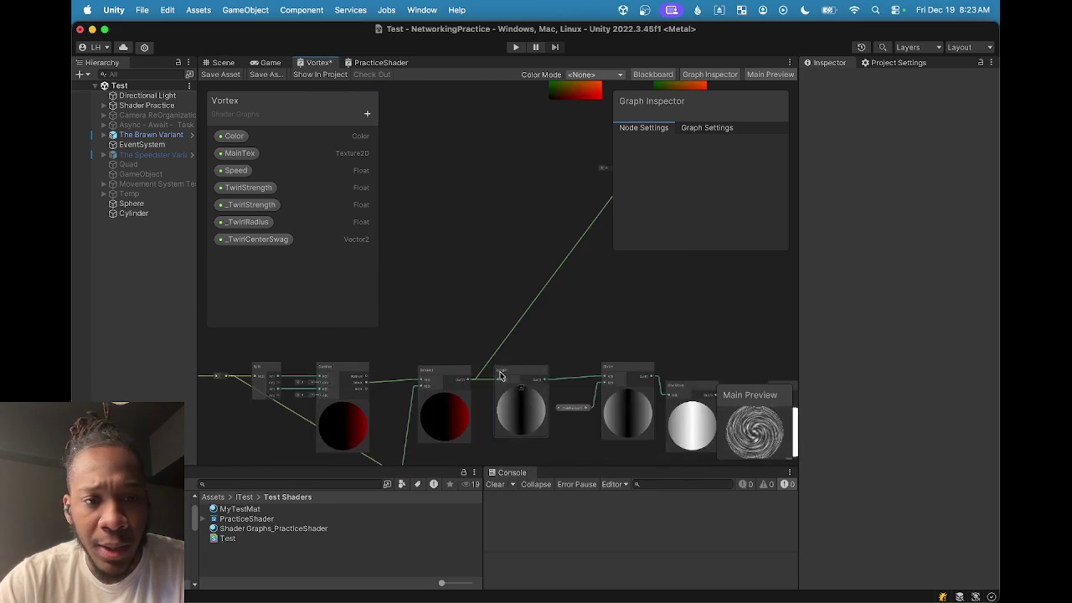
Add a Split node fed by Subtract's output and wire it into the Multiply node.
left_click_drag(472, 384, 529, 254)
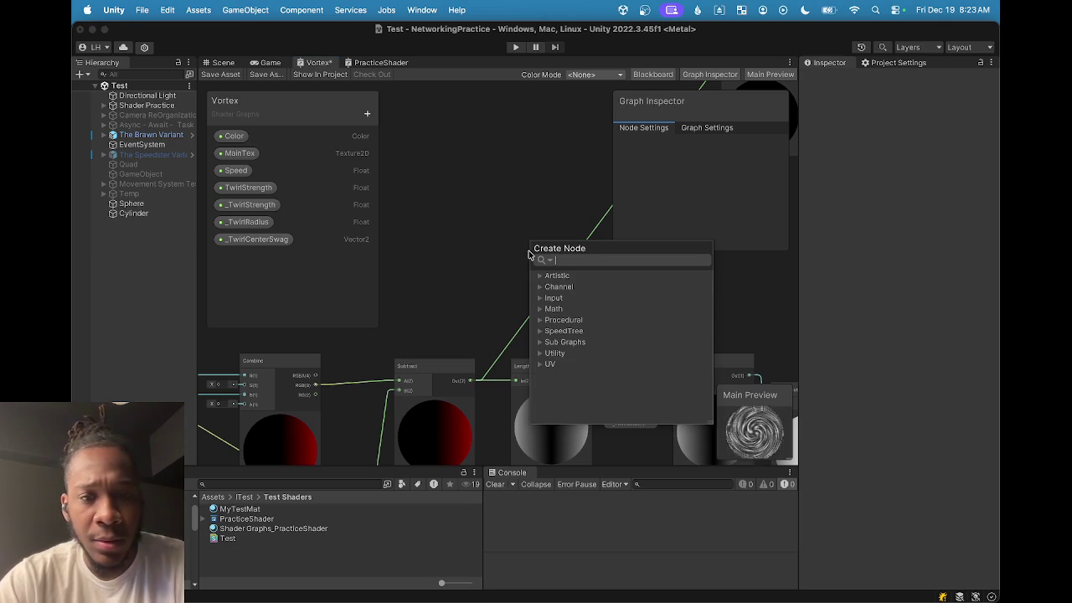
type("spl")
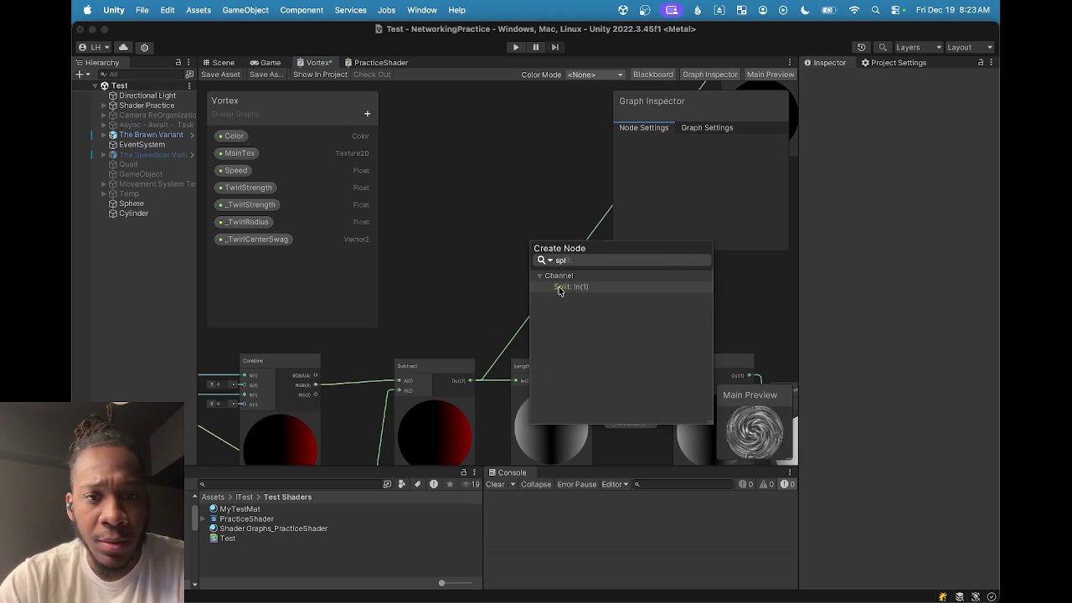
left_click(560, 291)
mouse_move(422, 381)
left_mouse_down()
mouse_move(398, 390)
mouse_move(575, 307)
mouse_move(590, 240)
left_mouse_up()
scroll(493, 402, "down", 5)
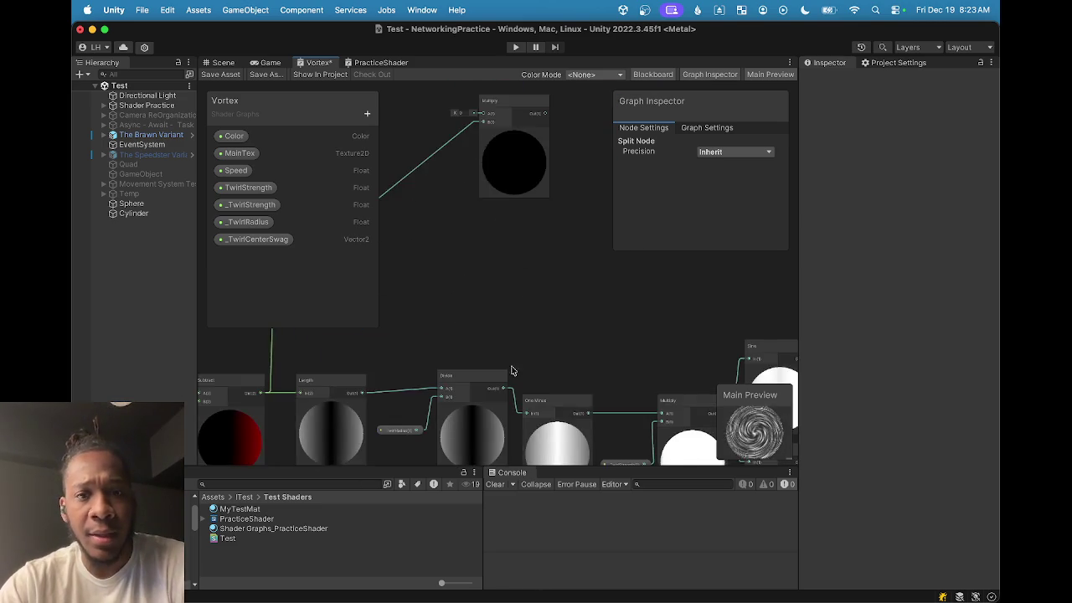
mouse_move(651, 335)
left_mouse_down()
mouse_move(474, 247)
mouse_move(396, 157)
left_mouse_up()
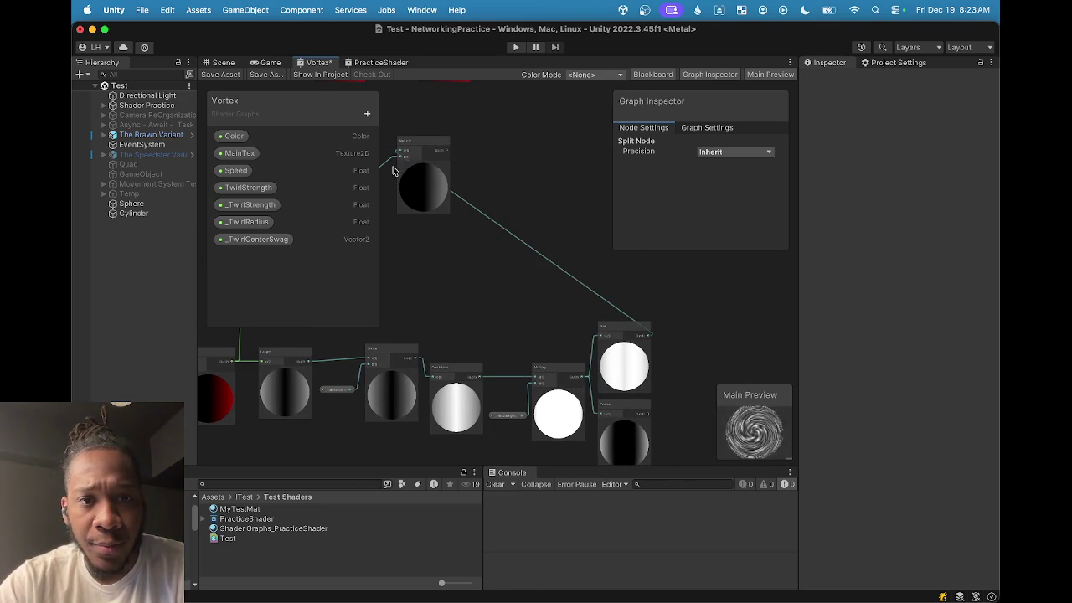
left_click(602, 577)
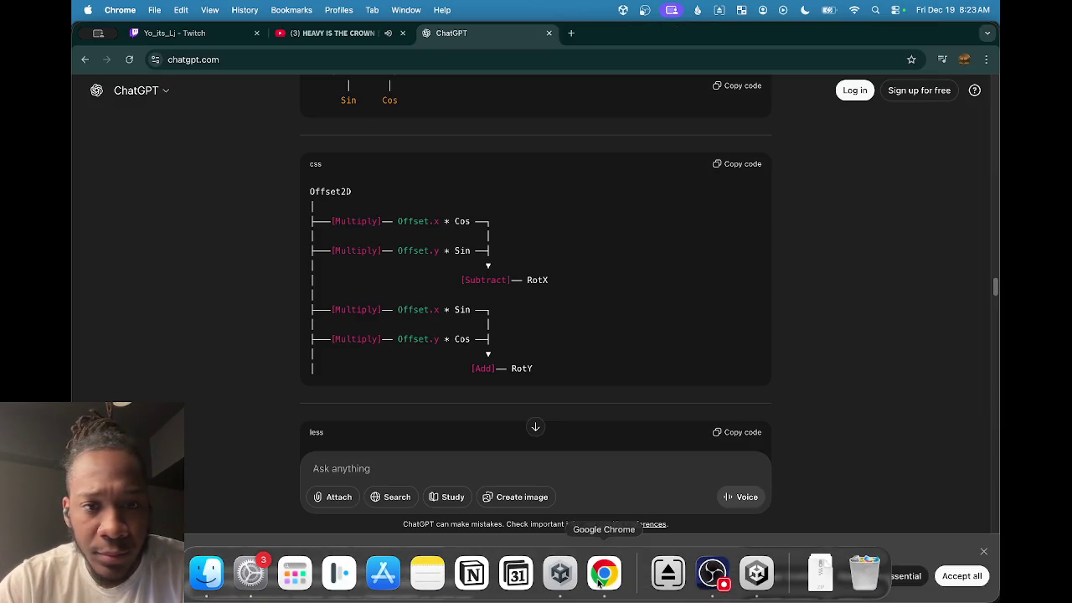
Branch a Split output into a second new Multiply node.
key("super+Tab")
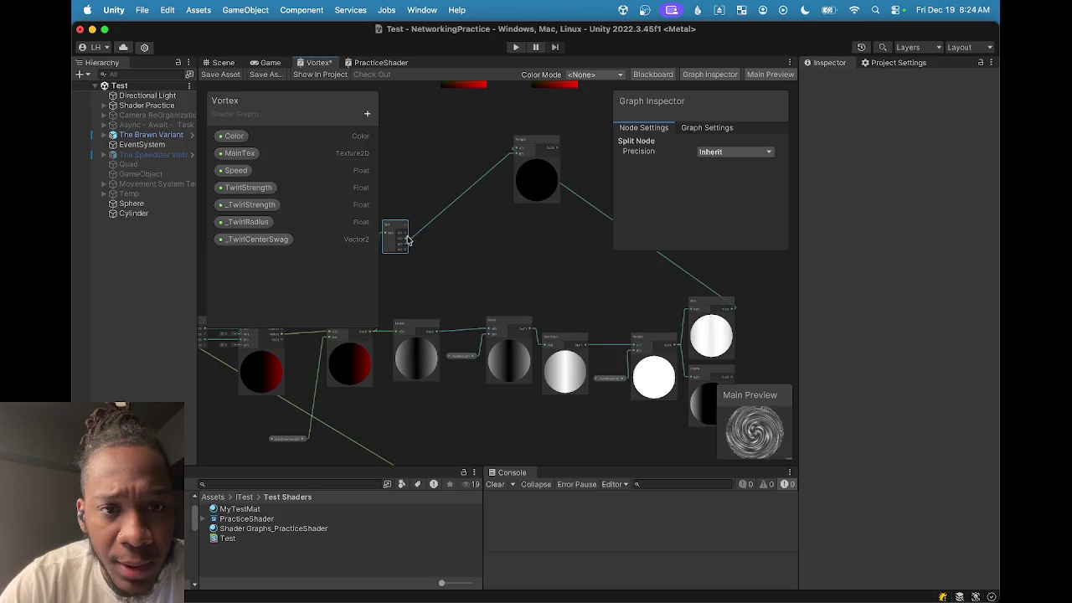
left_click_drag(406, 239, 501, 263)
type("mul")
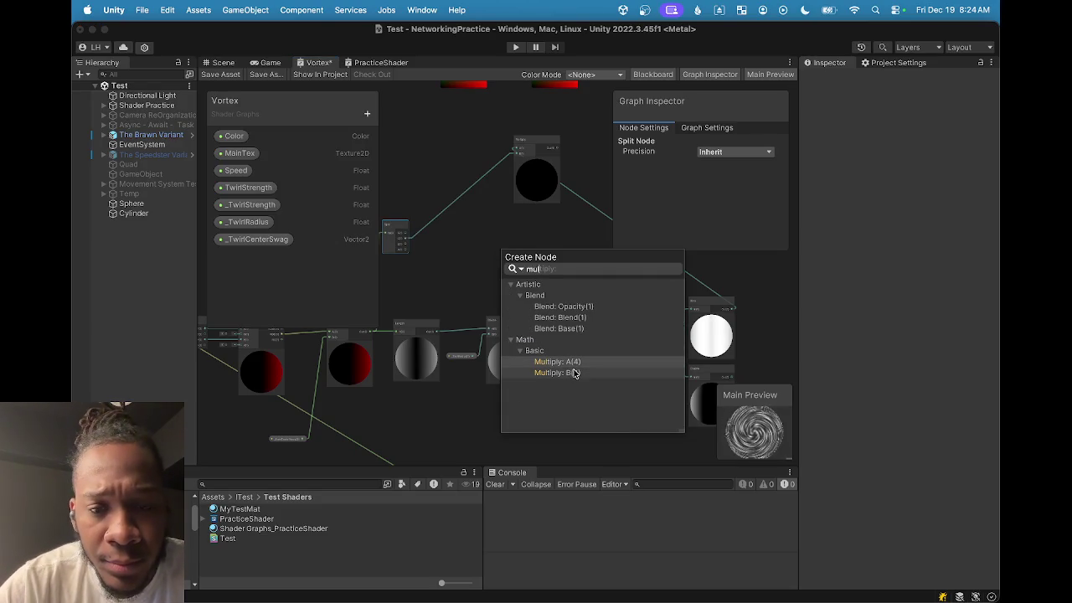
left_click(570, 360)
Compare the graph against ChatGPT's Offset2D rotation diagram, ending back in the Vortex graph.
key("super+Tab")
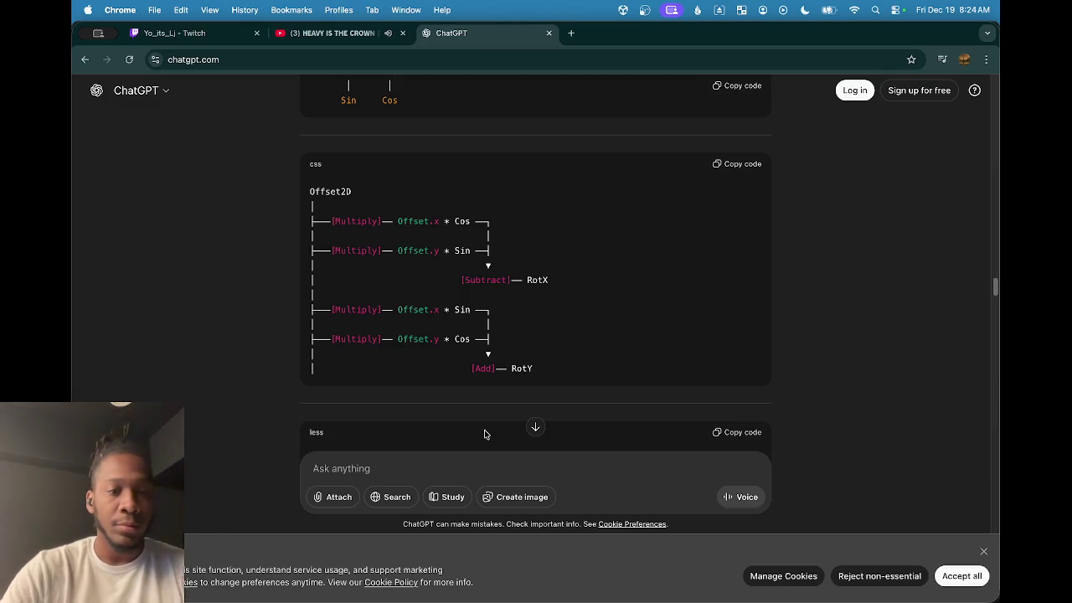
scroll(529, 302, "down", 5)
scroll(529, 302, "up", 3)
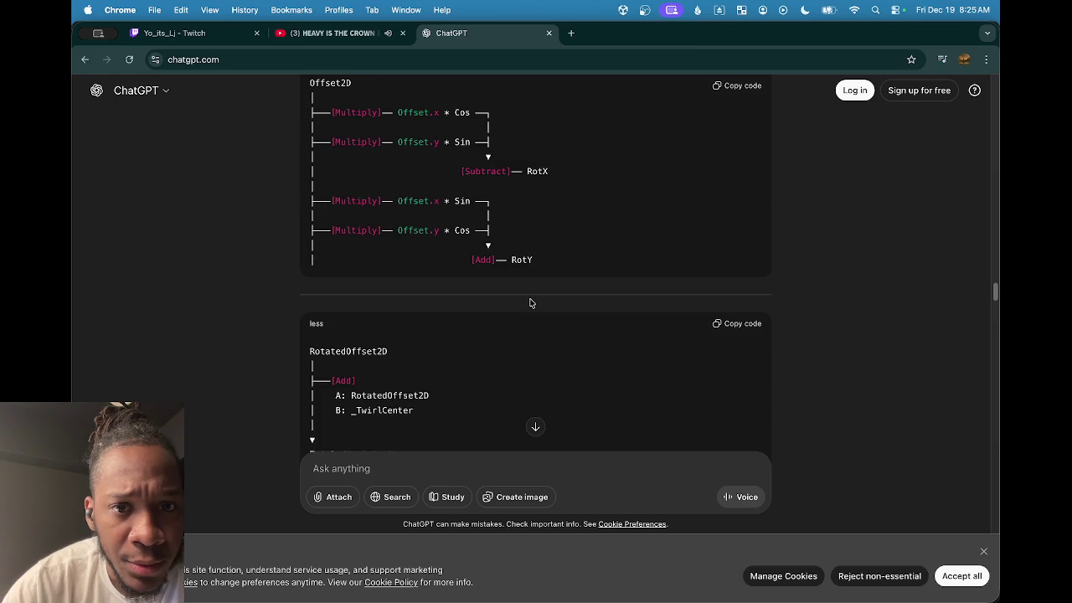
scroll(530, 303, "down", 1)
scroll(364, 319, "down", 1)
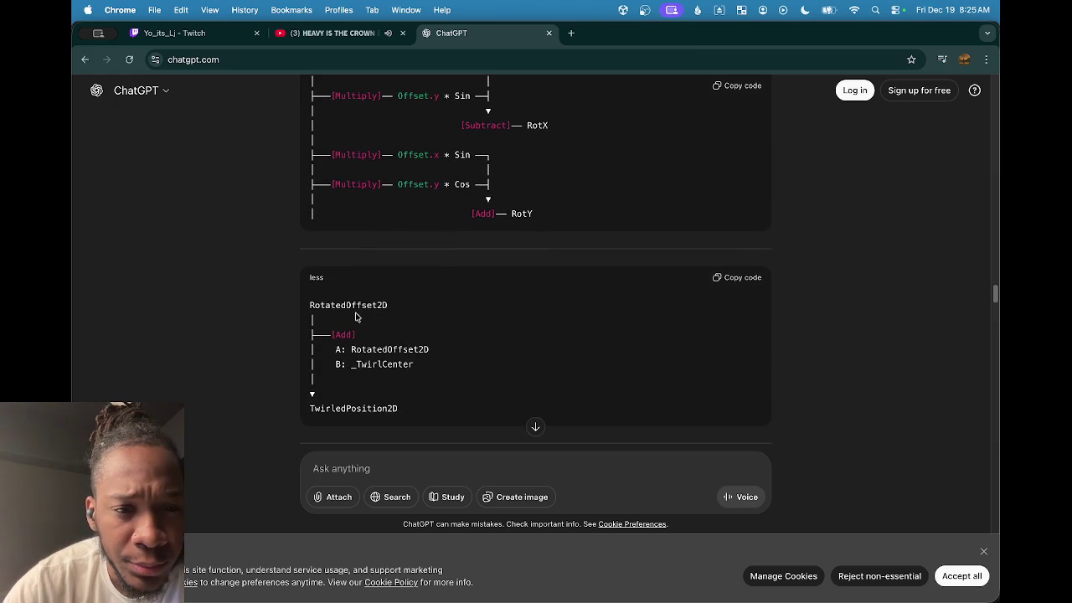
key("super+Tab")
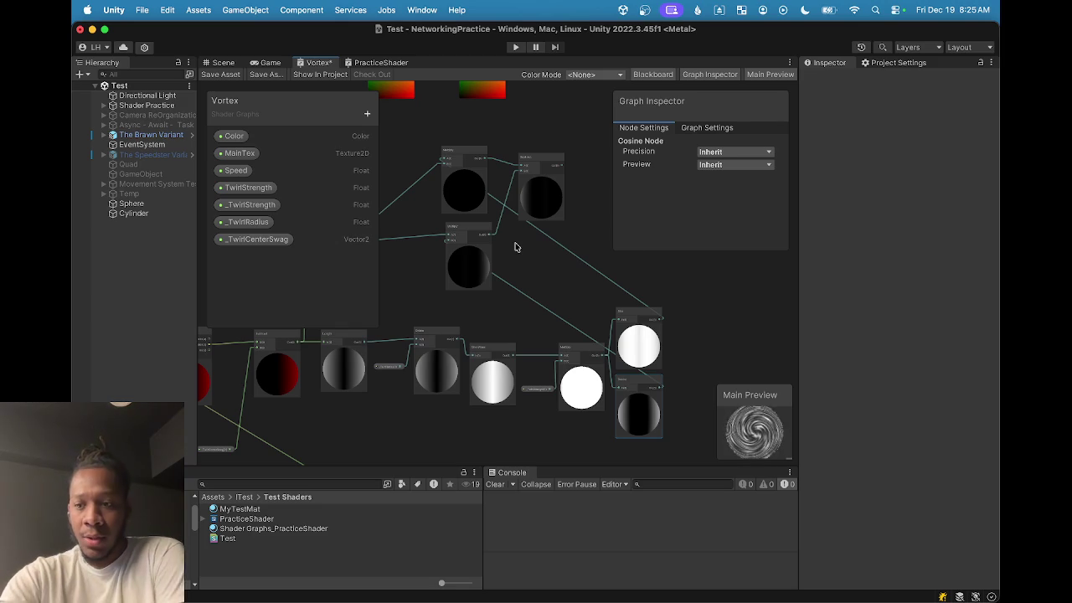
mouse_move(579, 593)
left_click(604, 574)
scroll(434, 333, "up", 5)
scroll(436, 336, "up", 2)
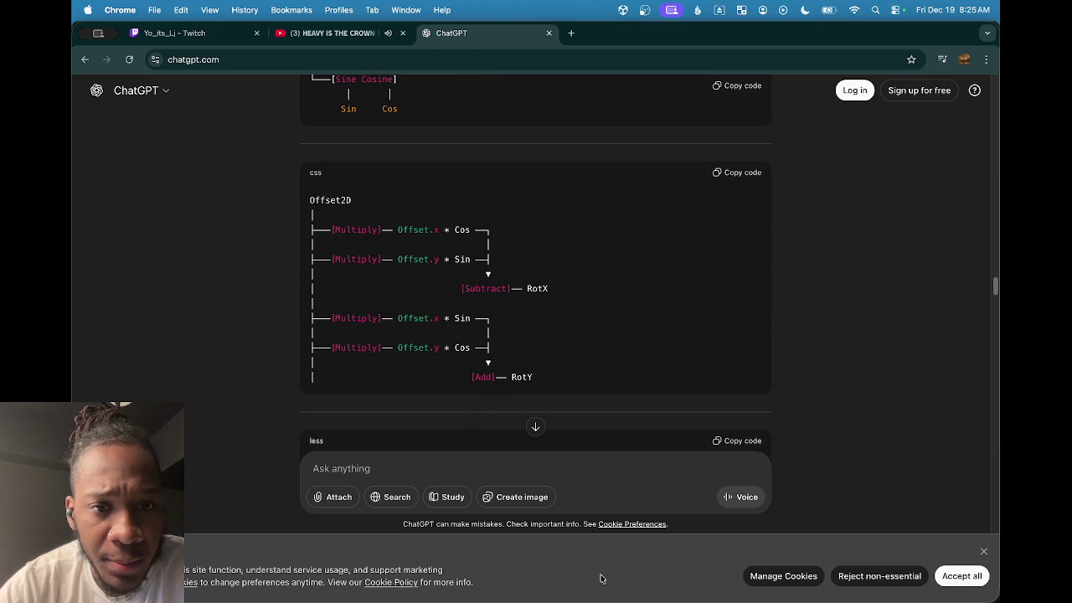
mouse_move(597, 601)
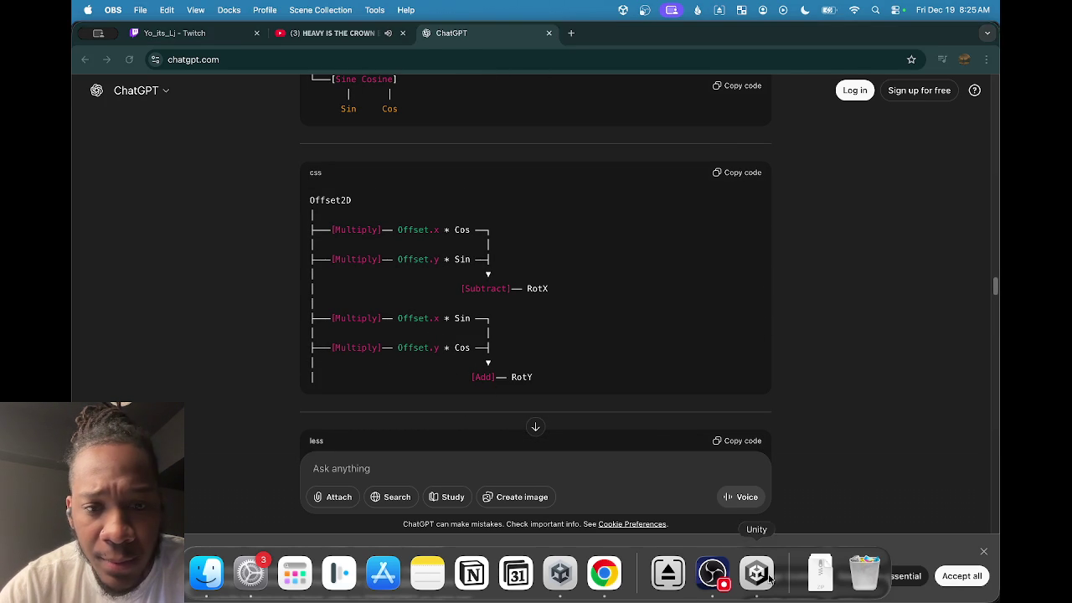
left_click(756, 577)
scroll(484, 258, "up", 5)
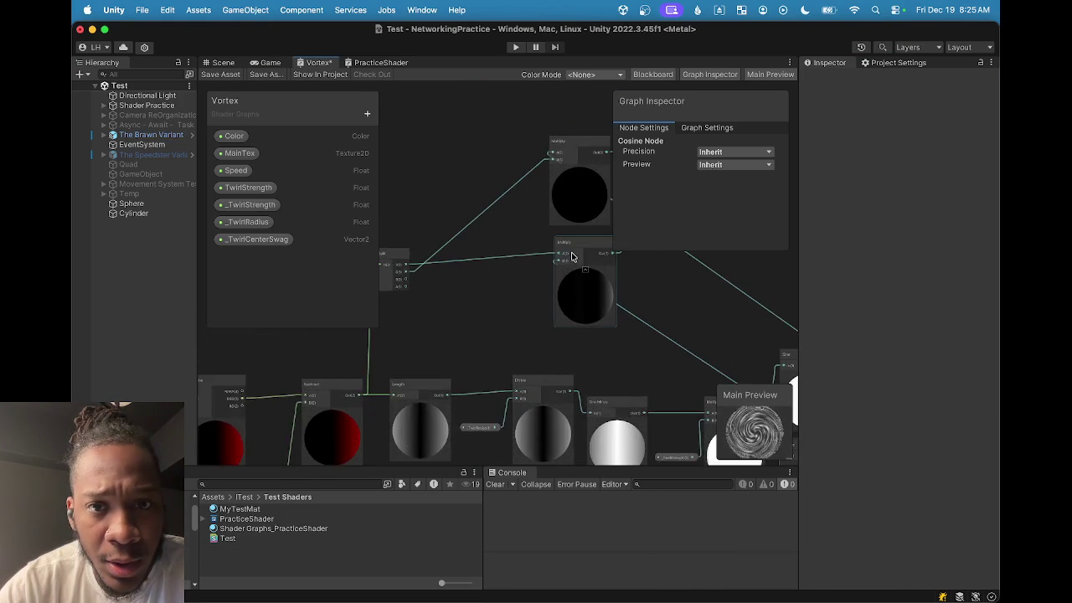
Move the two gradient nodes up out of the way above the Split node.
mouse_move(404, 212)
left_mouse_down()
mouse_move(481, 266)
mouse_move(591, 280)
mouse_move(519, 276)
left_mouse_up()
scroll(502, 268, "down", 3)
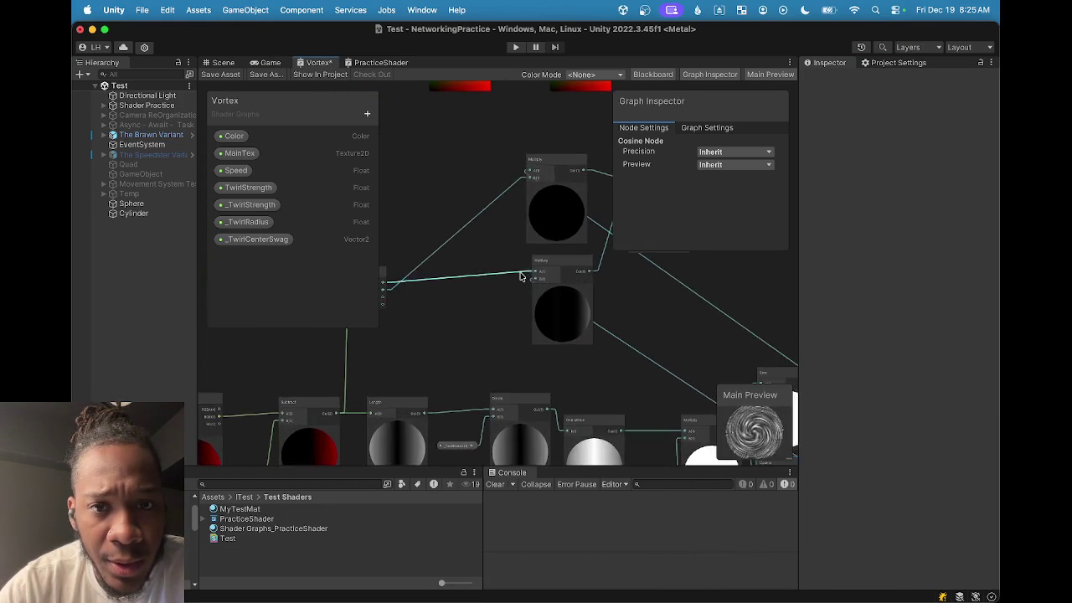
left_click_drag(456, 201, 554, 323)
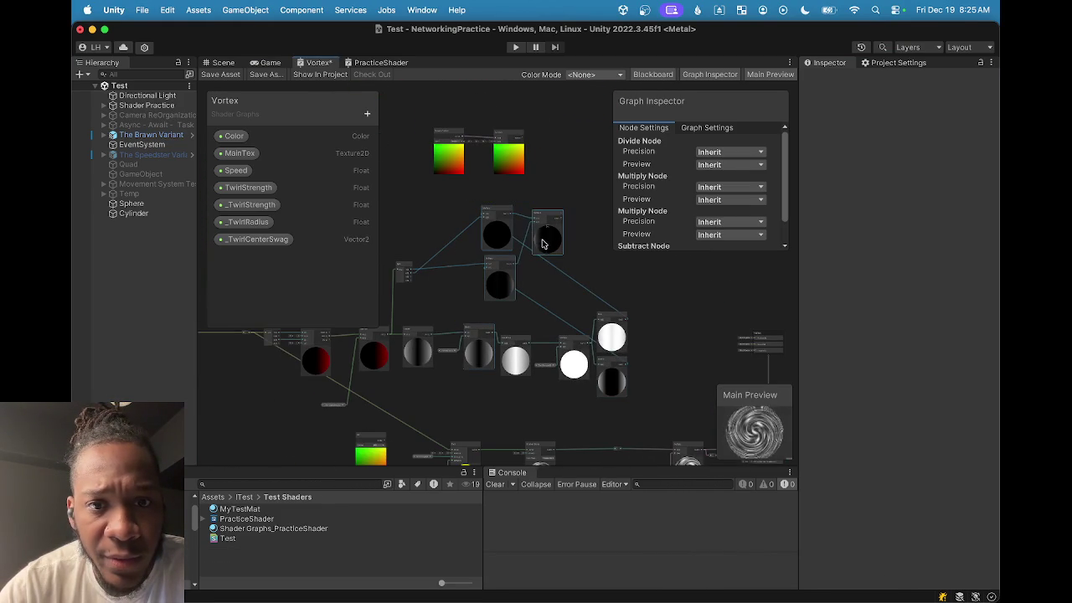
left_click(469, 292)
scroll(434, 168, "down", 2)
left_click_drag(437, 175, 525, 215)
left_click(498, 175)
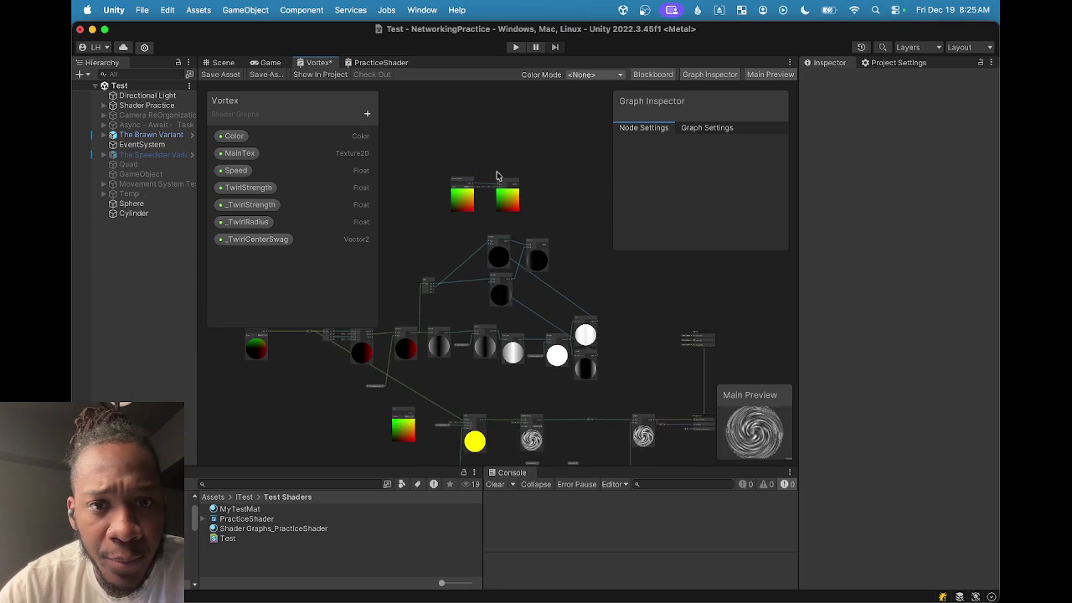
mouse_move(453, 172)
left_mouse_down()
mouse_move(525, 210)
mouse_move(506, 180)
mouse_move(506, 102)
left_mouse_up()
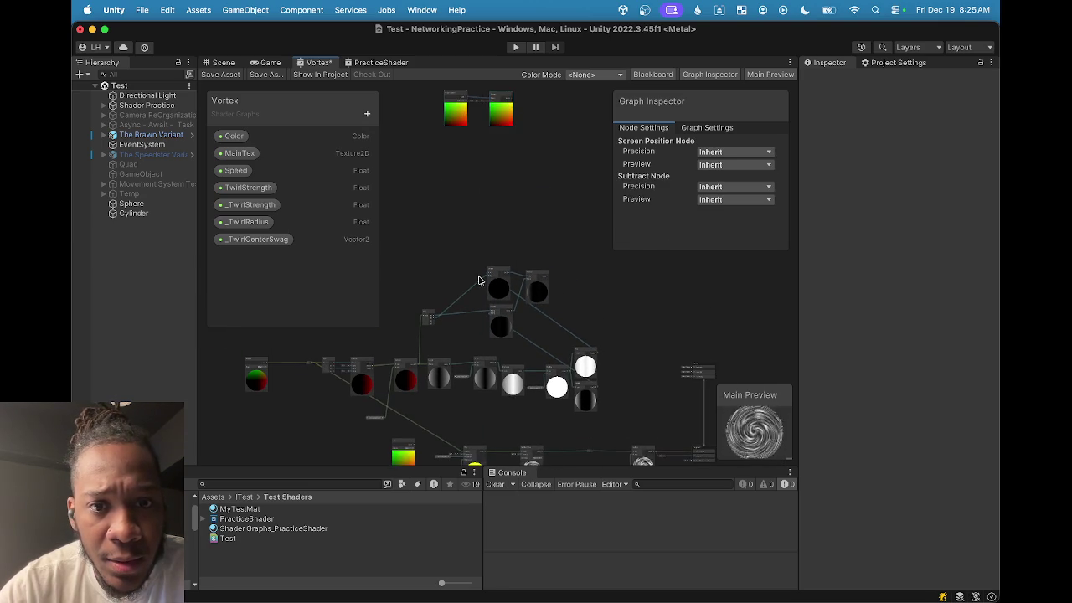
Move both Multiply nodes and the Subtract node up, tucking the Multiply nodes beside Split.
left_click(459, 274)
left_click_drag(477, 238, 551, 350)
mouse_move(541, 292)
left_mouse_down()
mouse_move(545, 204)
mouse_move(536, 213)
left_mouse_up()
left_click(460, 189)
left_click_drag(459, 190, 505, 263)
scroll(499, 290, "up", 5)
left_click(467, 248)
left_click_drag(467, 248, 485, 242)
left_click_drag(530, 322, 491, 319)
scroll(503, 352, "up", 5)
Connect Split's G output to a Multiply node's B input.
left_click_drag(490, 387, 398, 427)
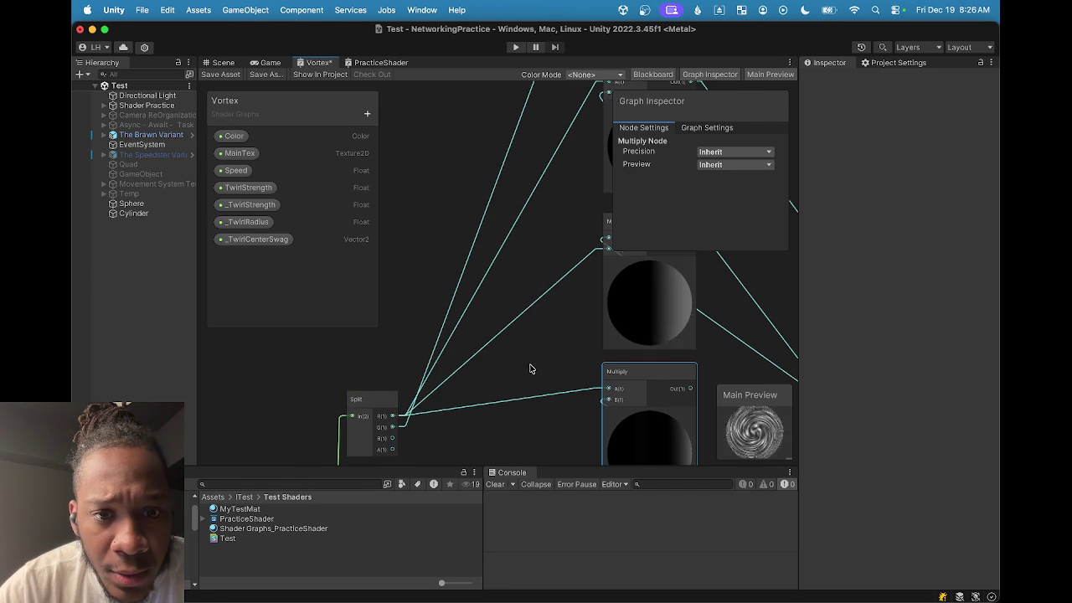
scroll(519, 338, "down", 3)
mouse_move(404, 389)
left_mouse_down()
mouse_move(569, 373)
mouse_move(379, 410)
left_mouse_up()
scroll(444, 375, "down", 3)
scroll(589, 427, "right", 3)
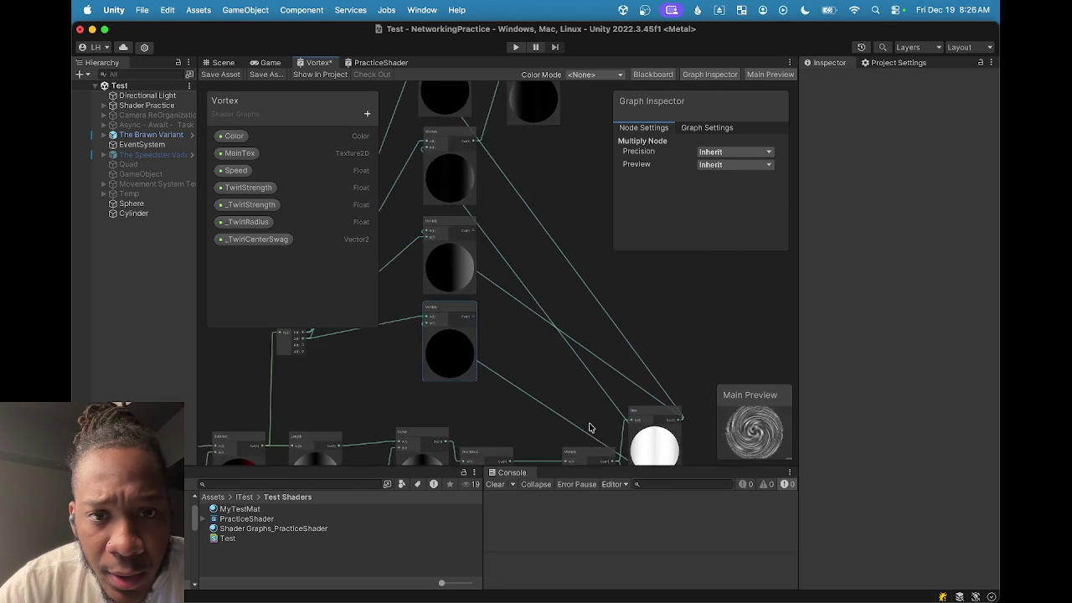
scroll(656, 414, "down", 5)
scroll(655, 415, "right", 2)
scroll(423, 170, "up", 3)
scroll(563, 280, "down", 2)
scroll(563, 281, "left", 3)
scroll(564, 281, "left", 3)
scroll(564, 281, "up", 1)
scroll(642, 300, "right", 5)
scroll(666, 310, "down", 1)
Drag another connection from a node output, then switch back to ChatGPT in Chrome.
left_click_drag(675, 303, 423, 238)
scroll(430, 407, "up", 1)
left_click(604, 573)
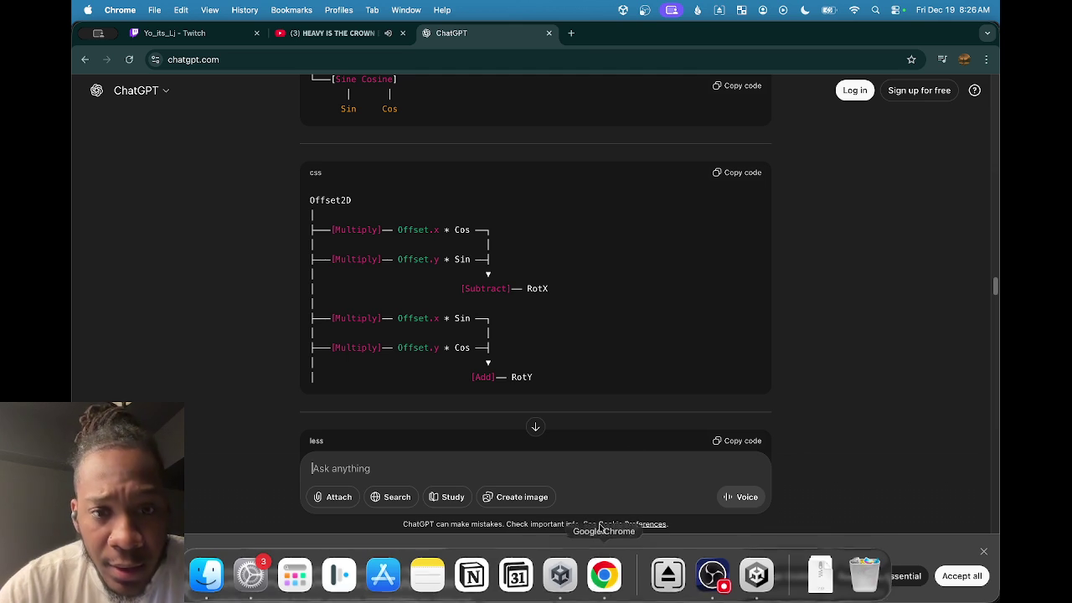
Create an Add node via the 'add' search and feed a Multiply output into it.
left_click(757, 573)
scroll(503, 251, "up", 3)
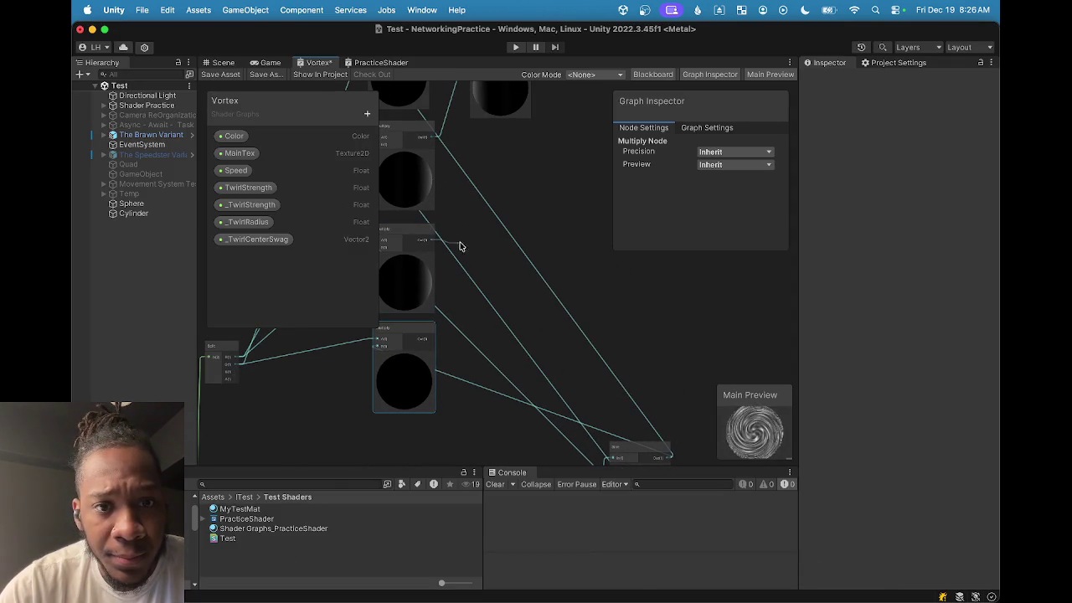
key("space")
type("add")
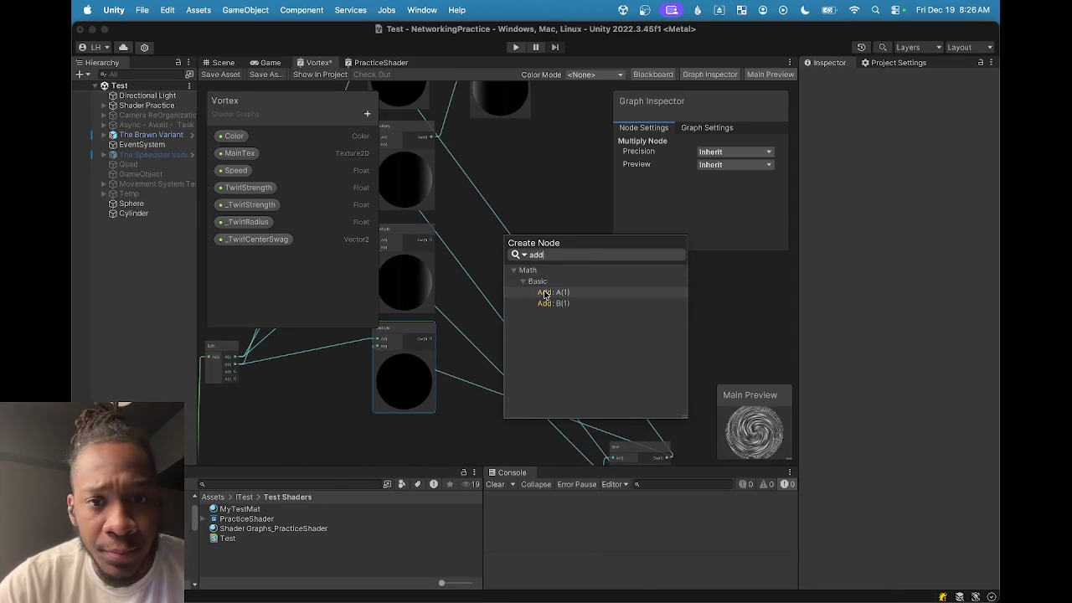
left_click(544, 292)
mouse_move(433, 339)
left_mouse_down()
mouse_move(507, 293)
mouse_move(504, 265)
mouse_move(531, 356)
left_mouse_up()
left_click(527, 254)
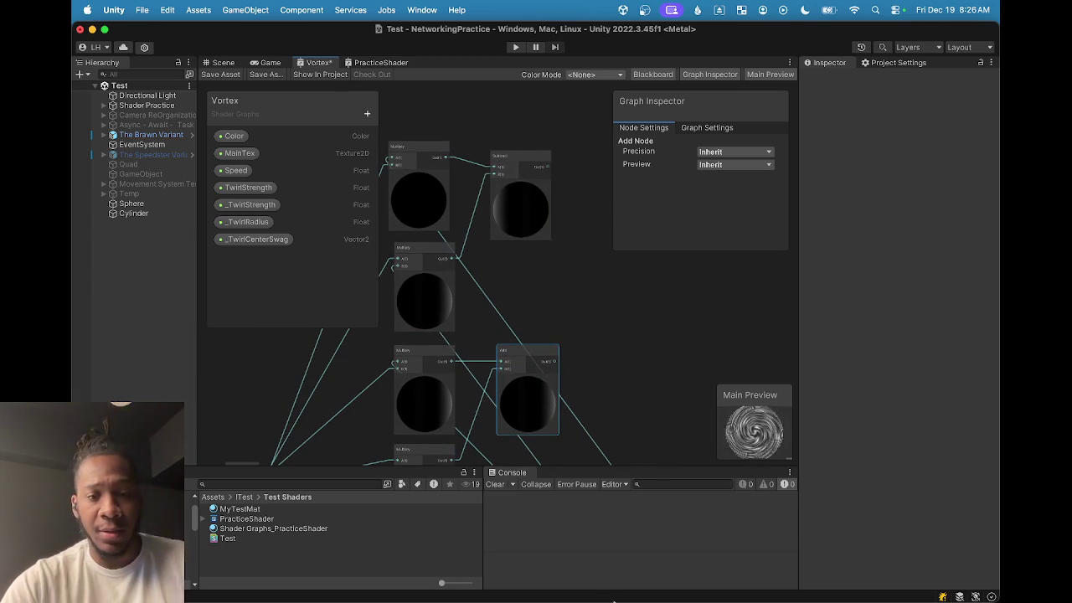
Switch back to ChatGPT and scroll down through its node diagram.
left_click(604, 575)
scroll(407, 361, "down", 2)
scroll(402, 355, "down", 1)
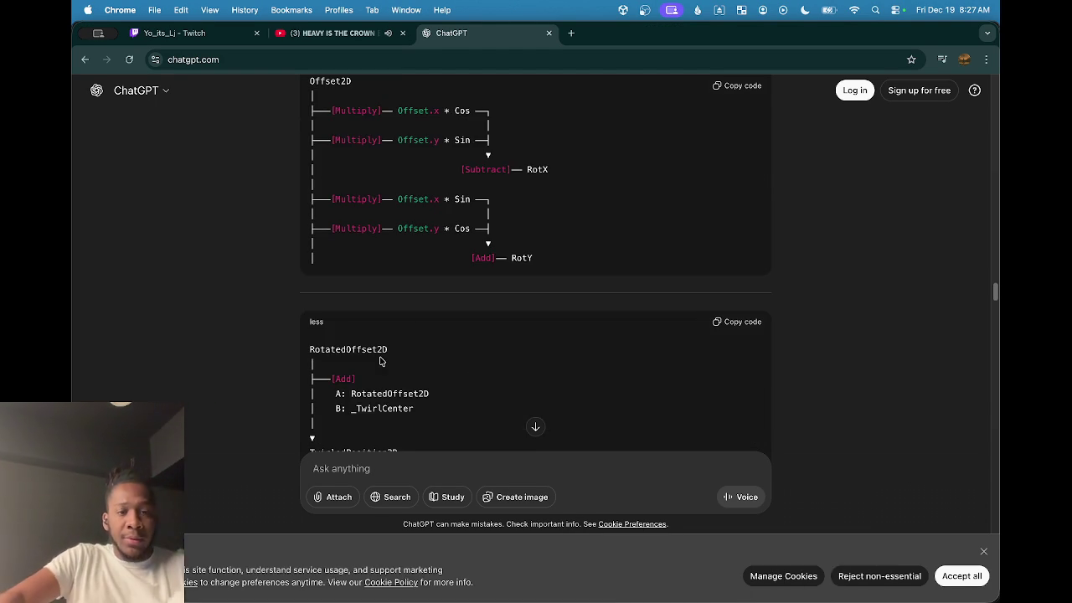
scroll(381, 360, "down", 1)
scroll(361, 361, "down", 1)
scroll(361, 367, "down", 2)
scroll(361, 367, "down", 2)
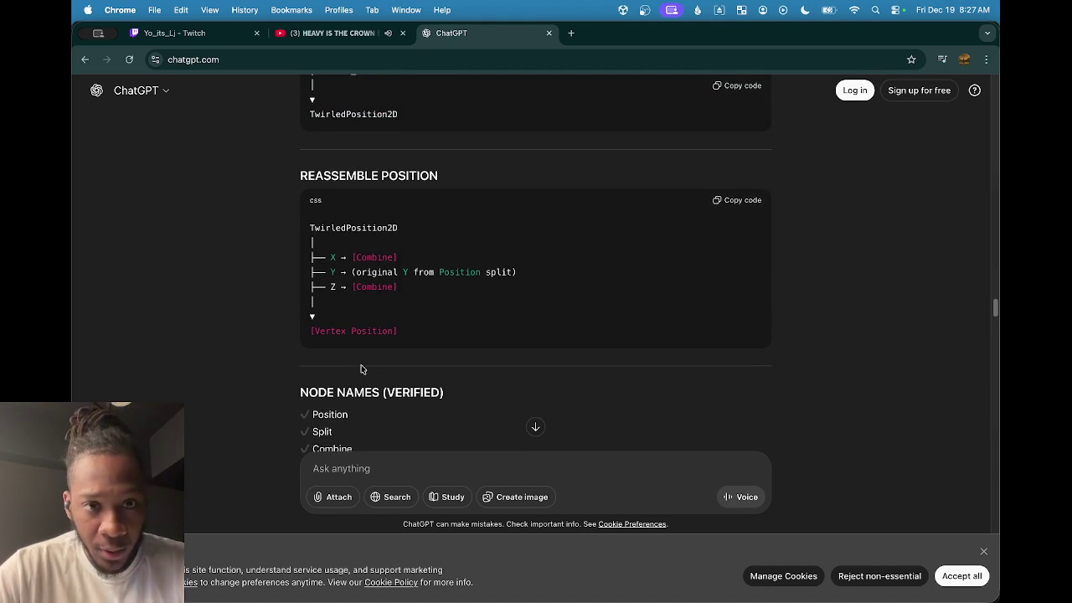
scroll(361, 364, "up", 1)
scroll(365, 372, "up", 1)
scroll(373, 363, "up", 1)
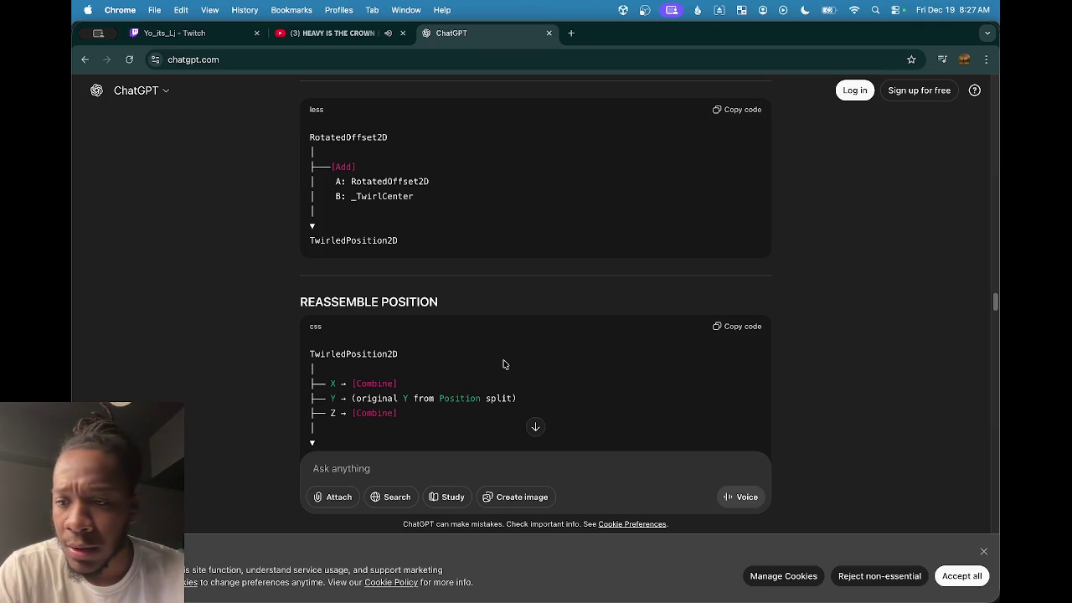
mouse_move(604, 595)
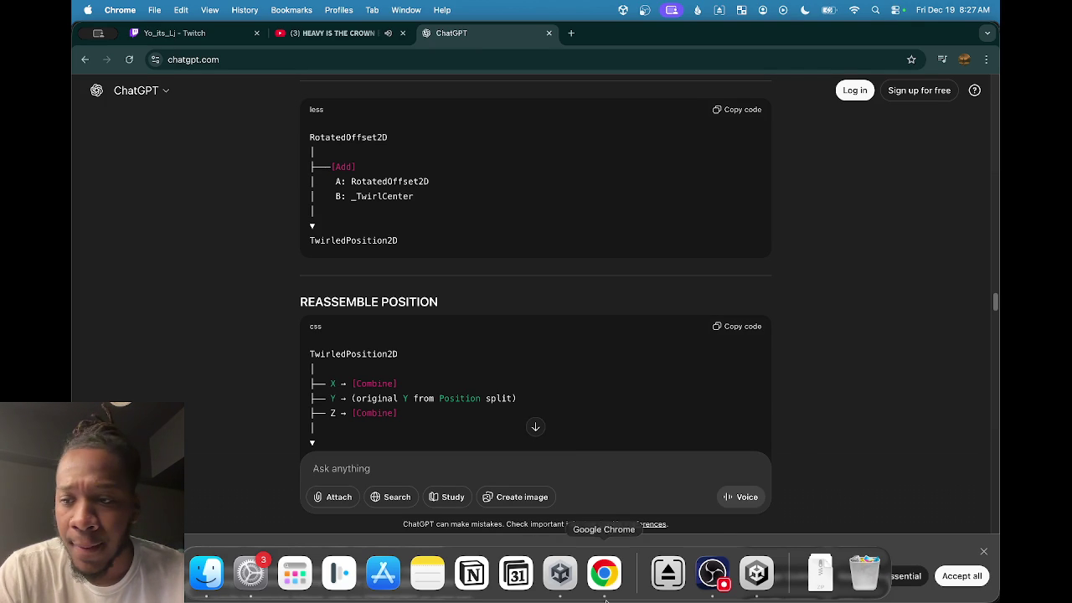
mouse_move(719, 584)
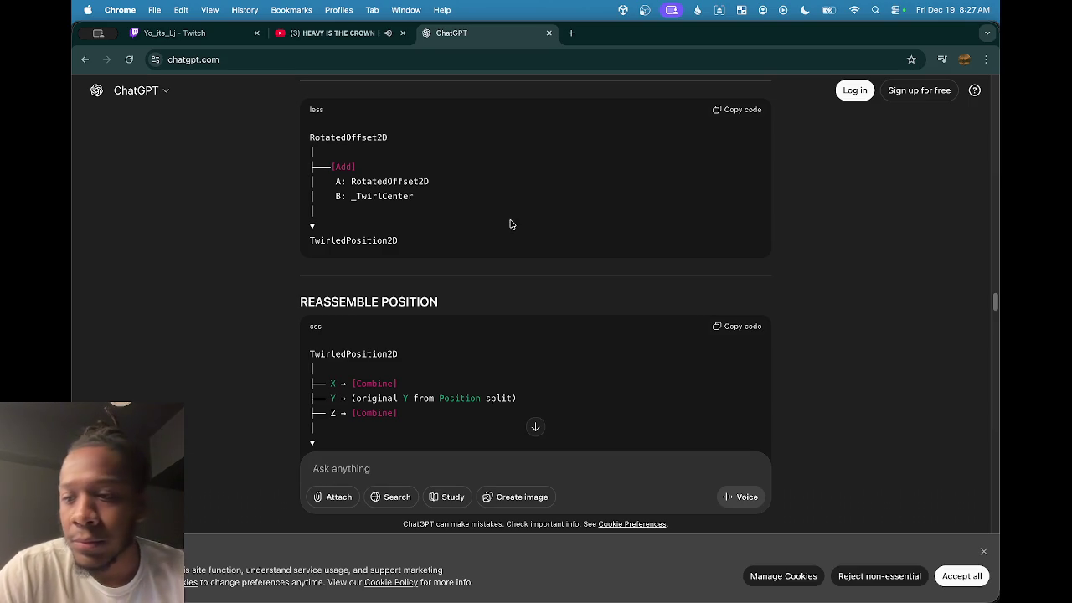
scroll(463, 236, "down", 3)
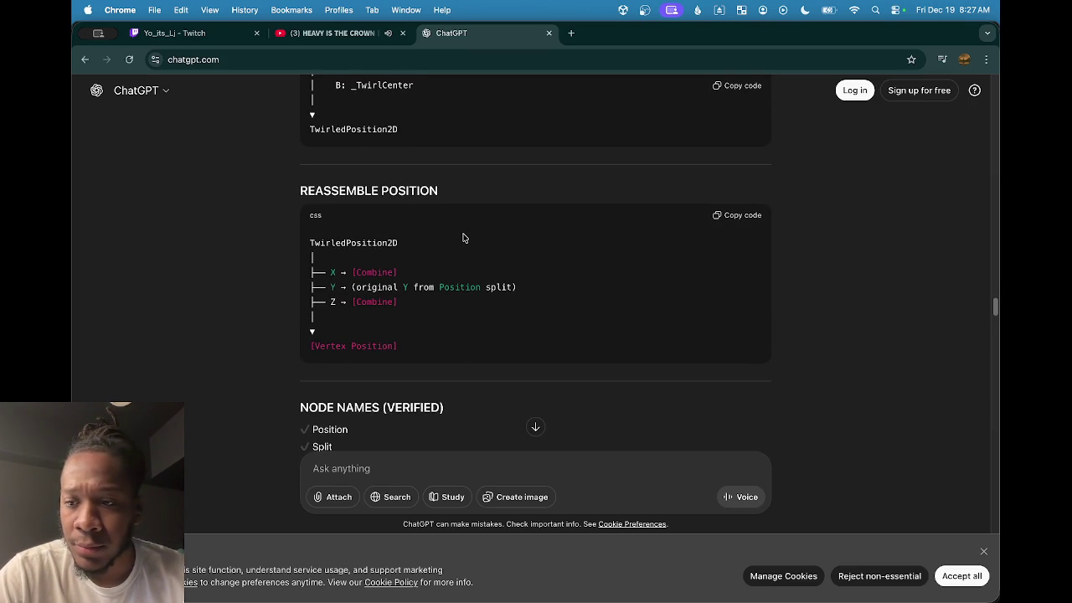
scroll(415, 252, "up", 3)
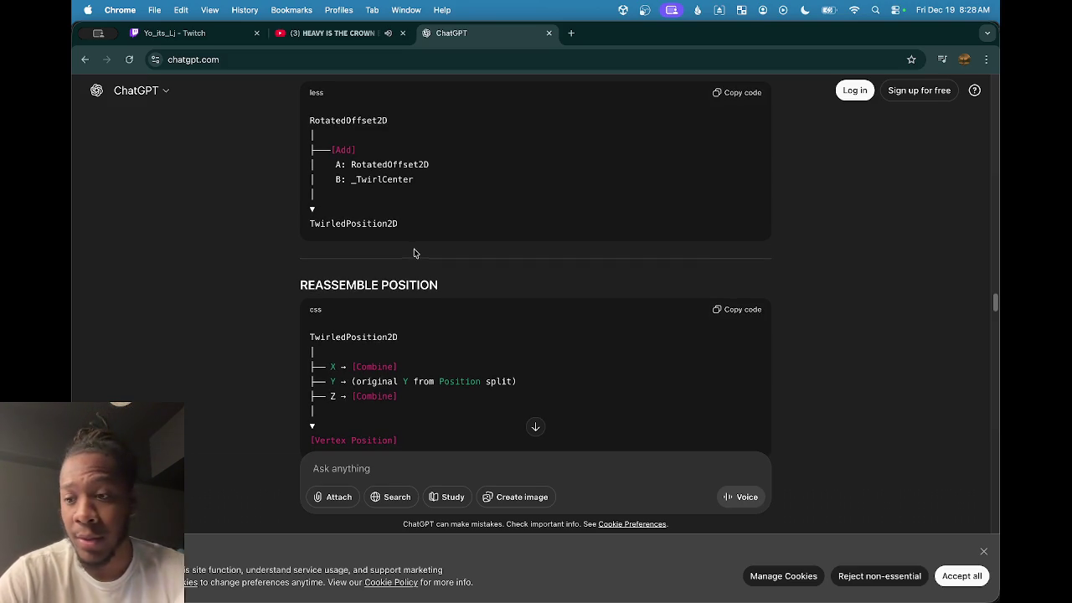
scroll(416, 252, "down", 1)
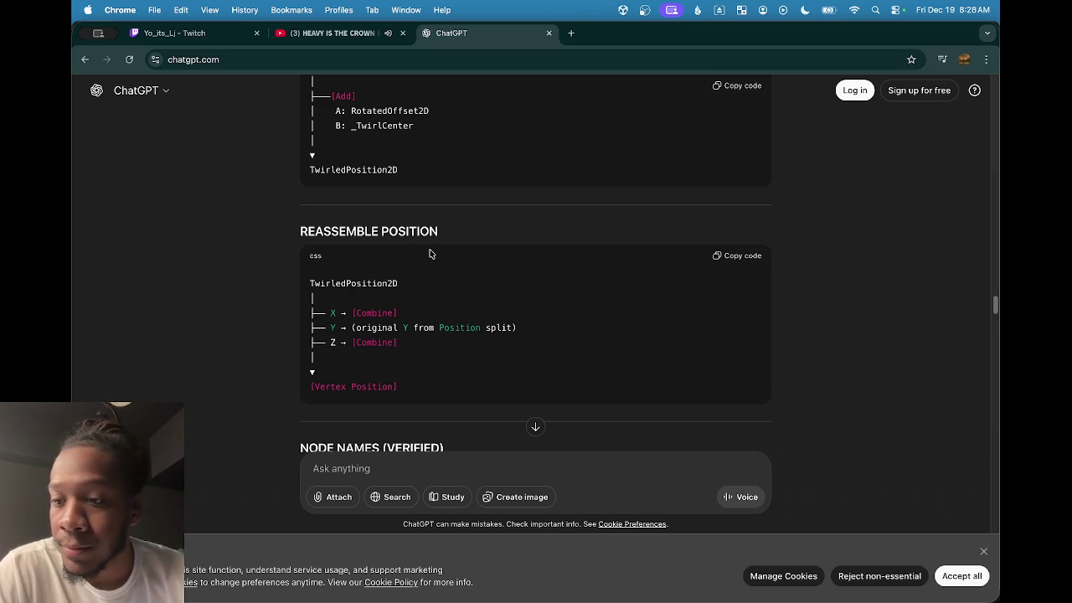
scroll(429, 249, "up", 3)
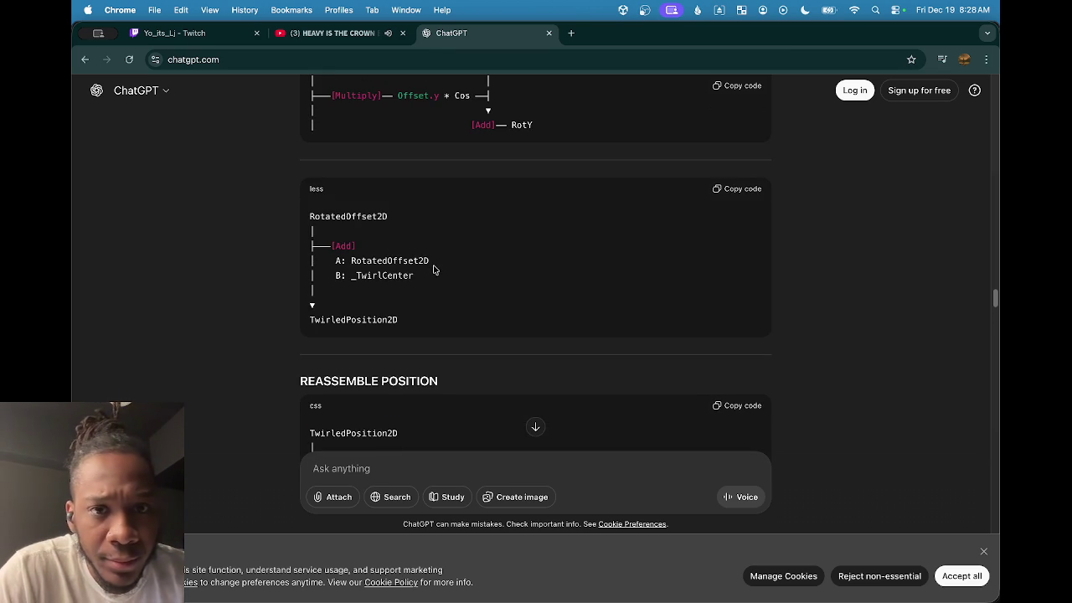
scroll(434, 270, "up", 3)
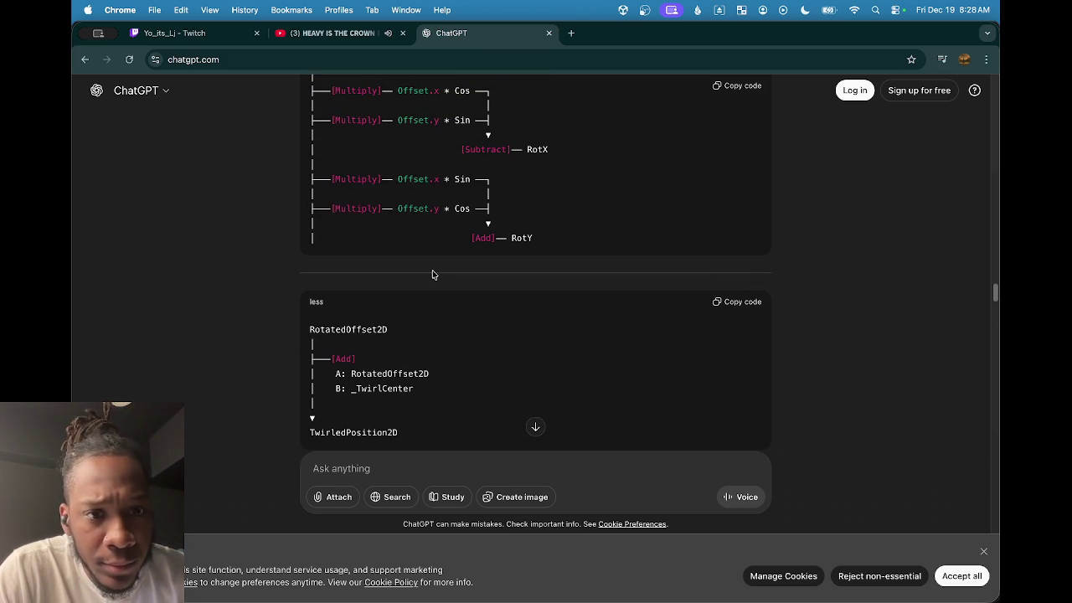
scroll(432, 276, "down", 1)
scroll(432, 275, "down", 5)
scroll(432, 275, "up", 2)
scroll(432, 276, "up", 1)
scroll(316, 222, "down", 1)
left_click_drag(311, 215, 411, 219)
scroll(383, 380, "down", 3)
Ask ChatGPT 'how did you get RotatedOffset2D'.
type("how did.yo")
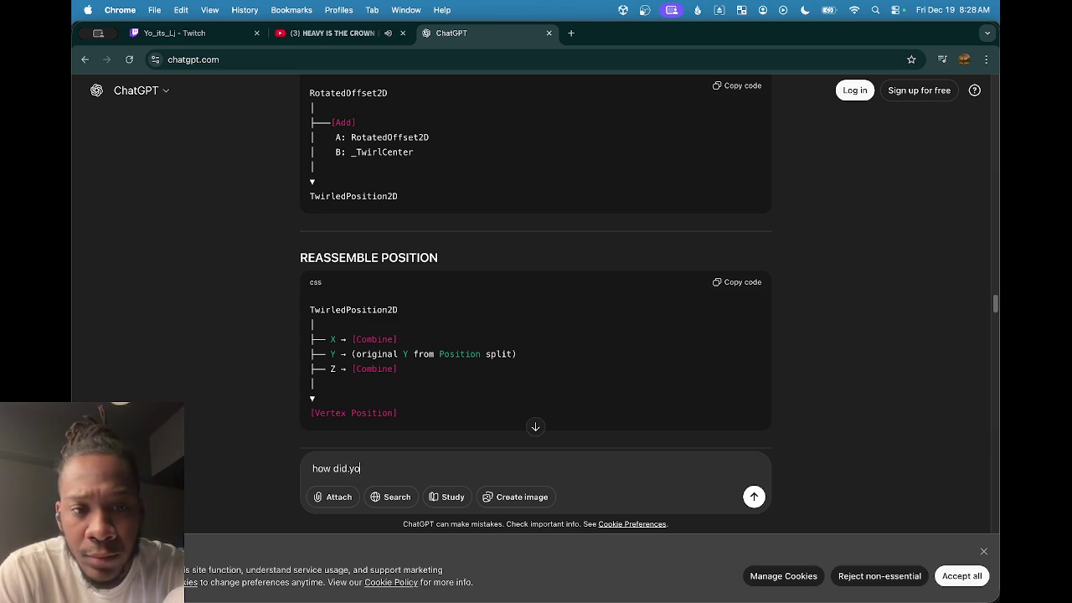
key("BackSpace")
type("you get")
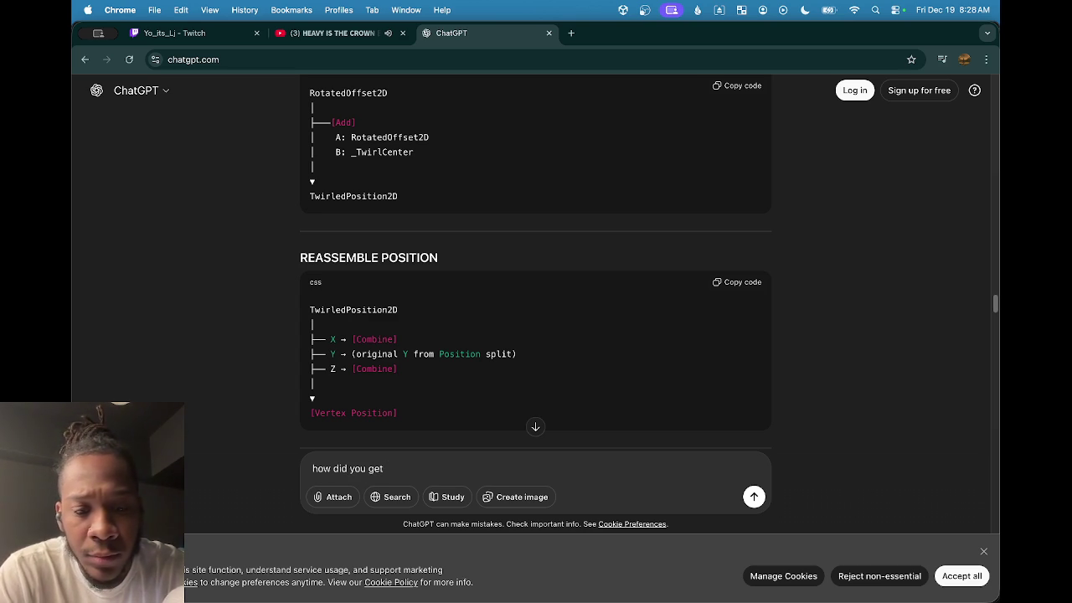
type(" RotatedOffset2D")
key("Return")
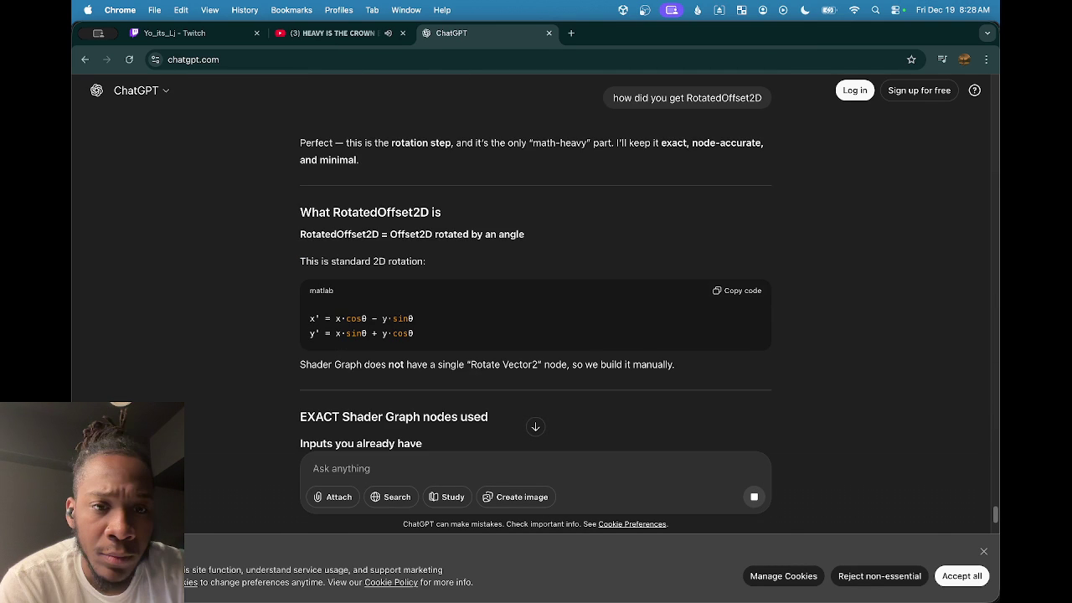
Read through the RotX and RotY rotation breakdown, then return to Unity.
scroll(377, 377, "down", 10)
scroll(361, 346, "down", 2)
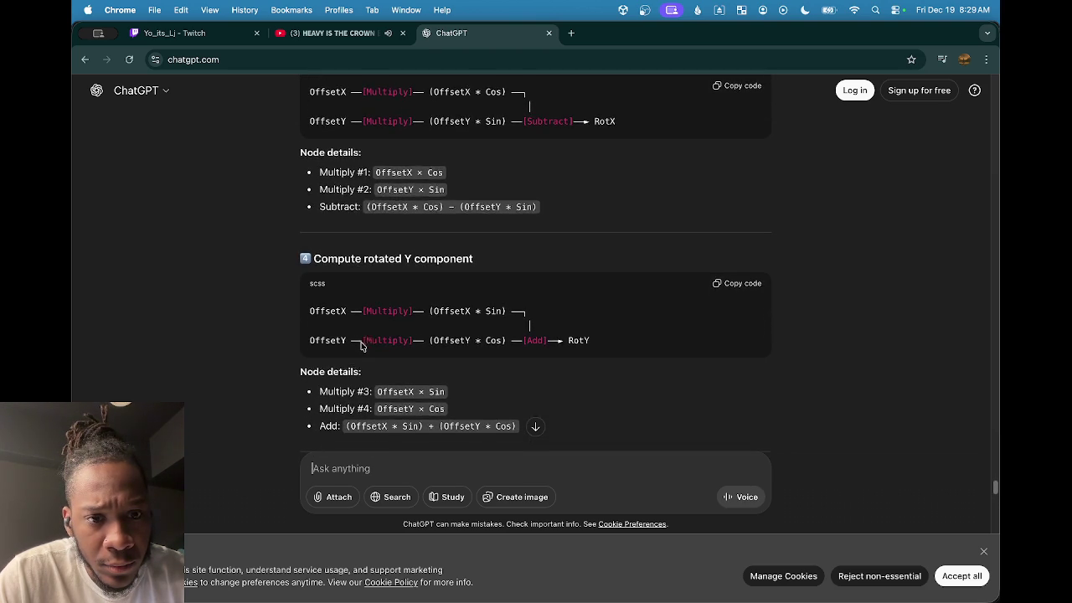
scroll(361, 346, "down", 1)
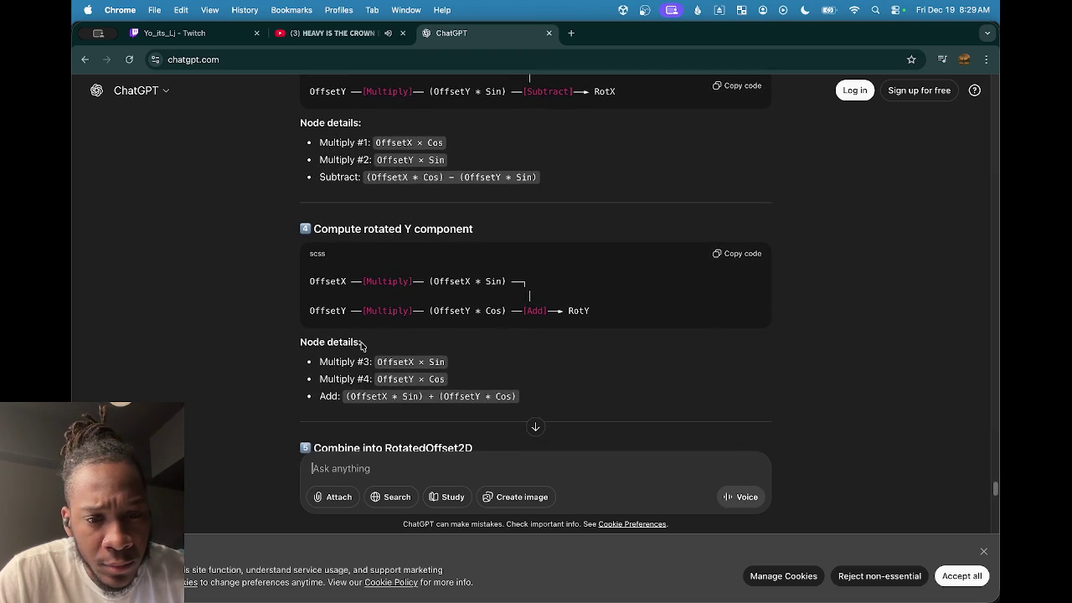
scroll(362, 346, "down", 3)
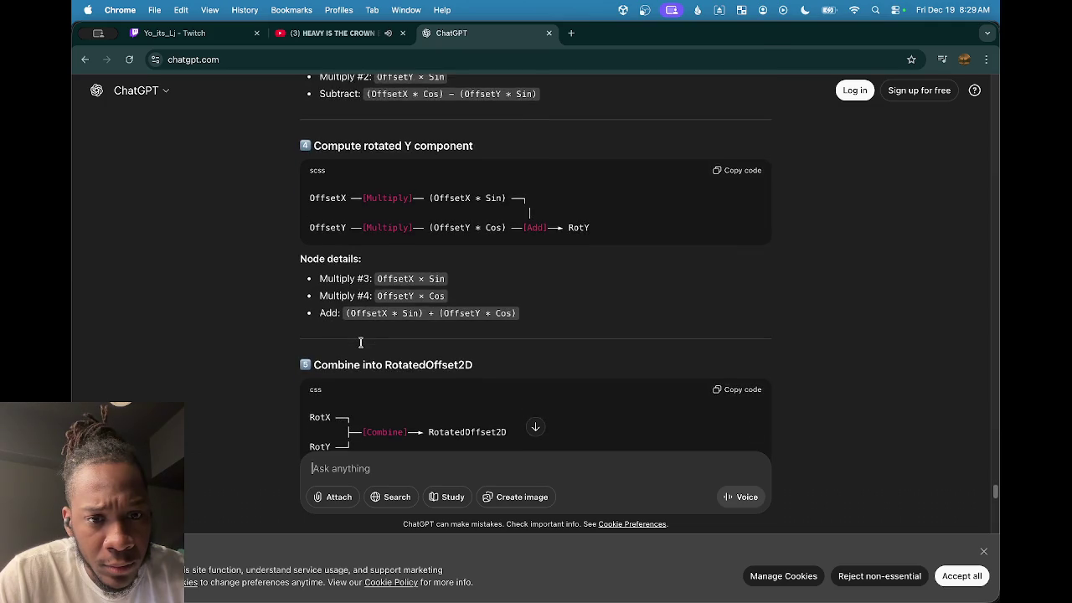
scroll(361, 342, "down", 2)
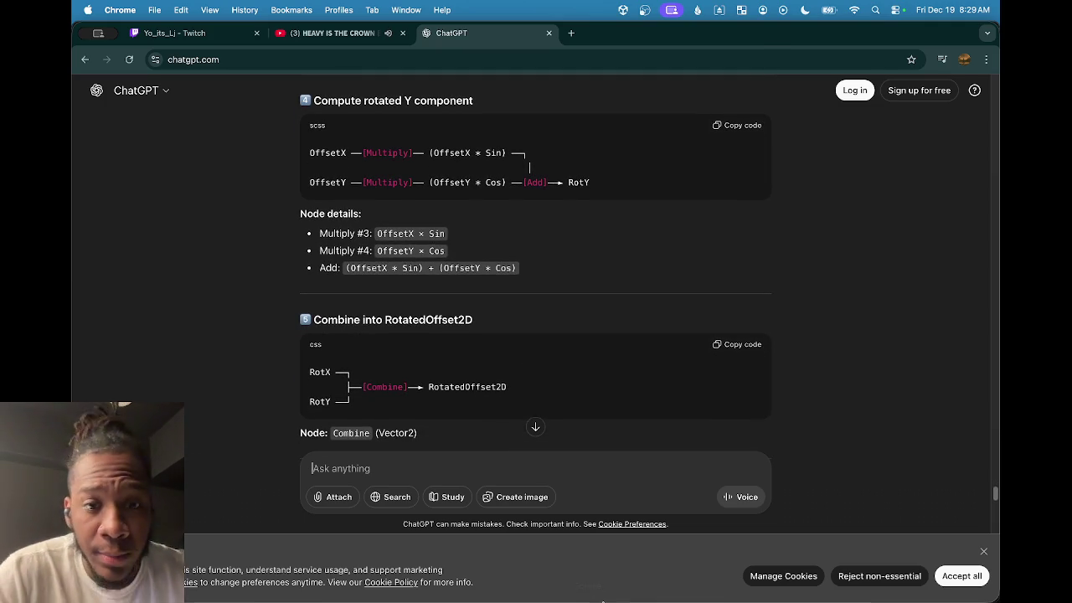
scroll(564, 301, "down", 1)
scroll(564, 304, "down", 1)
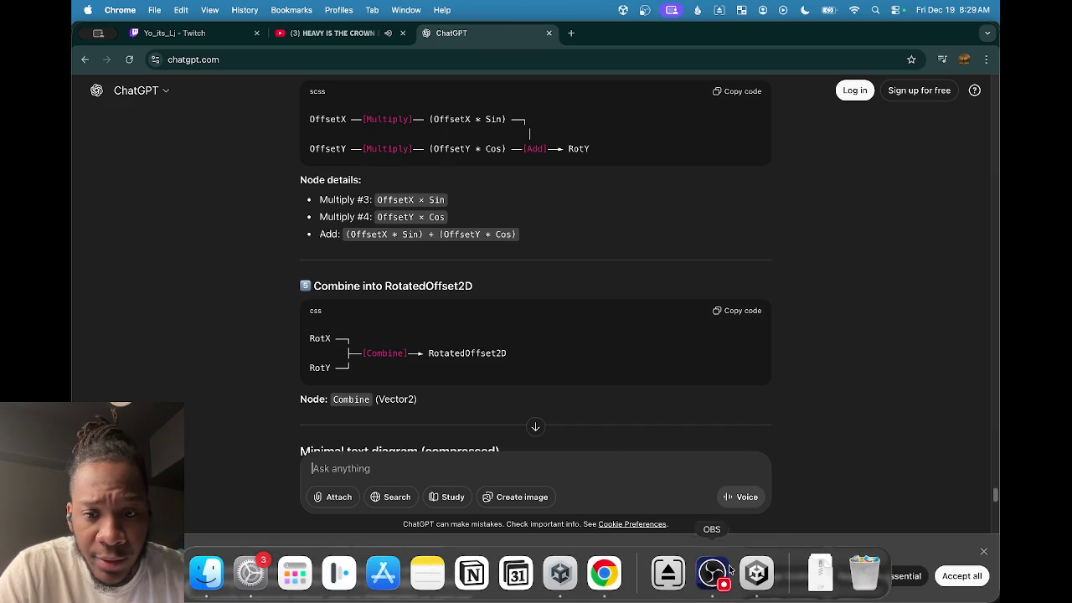
left_click(757, 575)
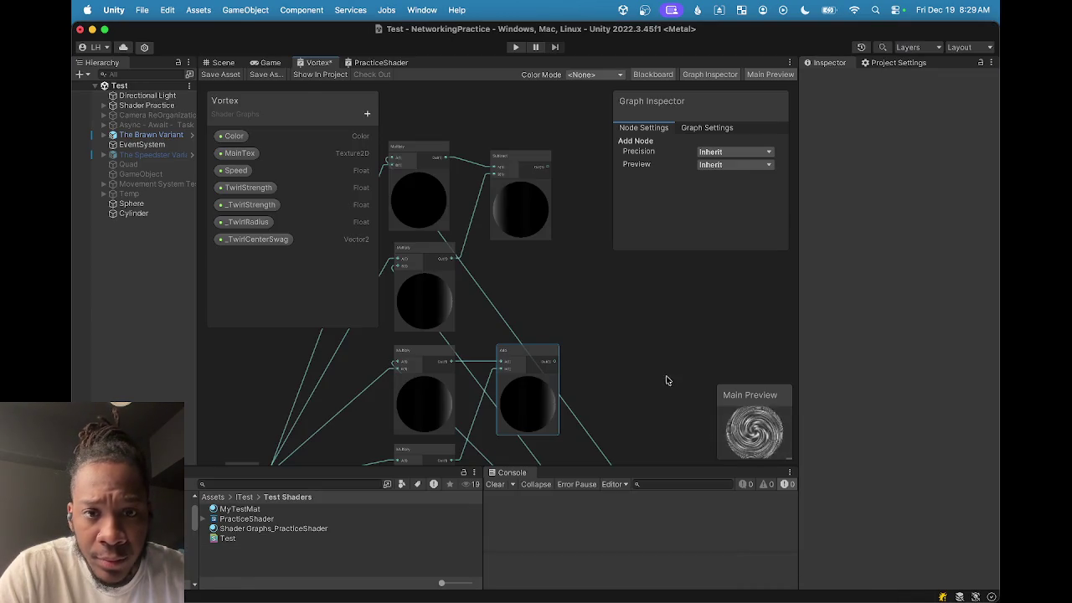
Create a Combine node from the 'combin' search and wire the Add output into its G input.
scroll(478, 176, "up", 3)
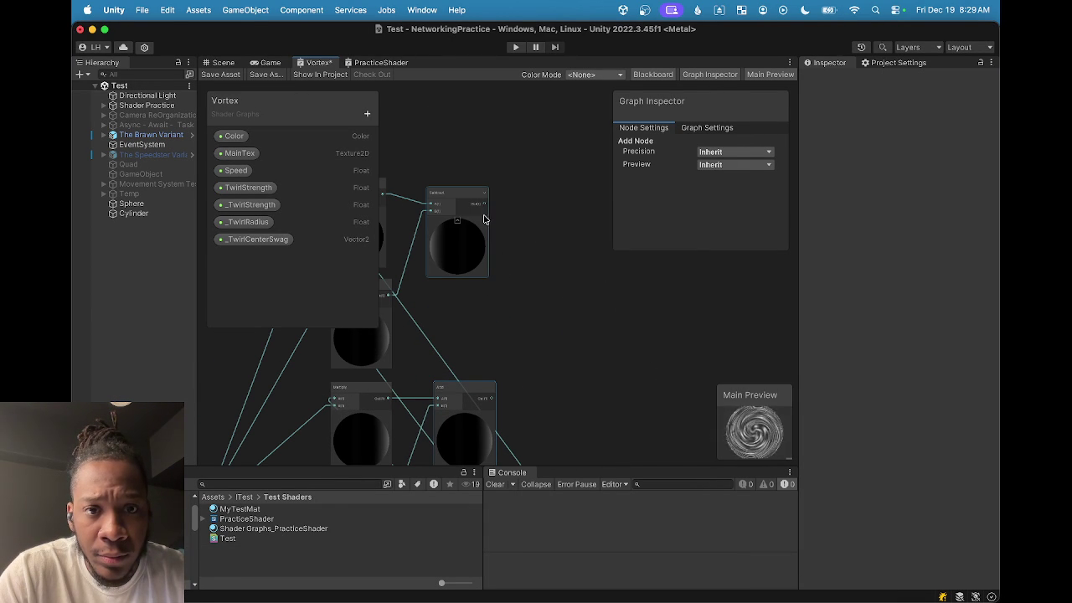
key("space")
type("combin")
key("Return")
left_click_drag(536, 214, 575, 230)
left_click_drag(492, 397, 564, 212)
scroll(564, 212, "down", 2)
left_click(604, 584)
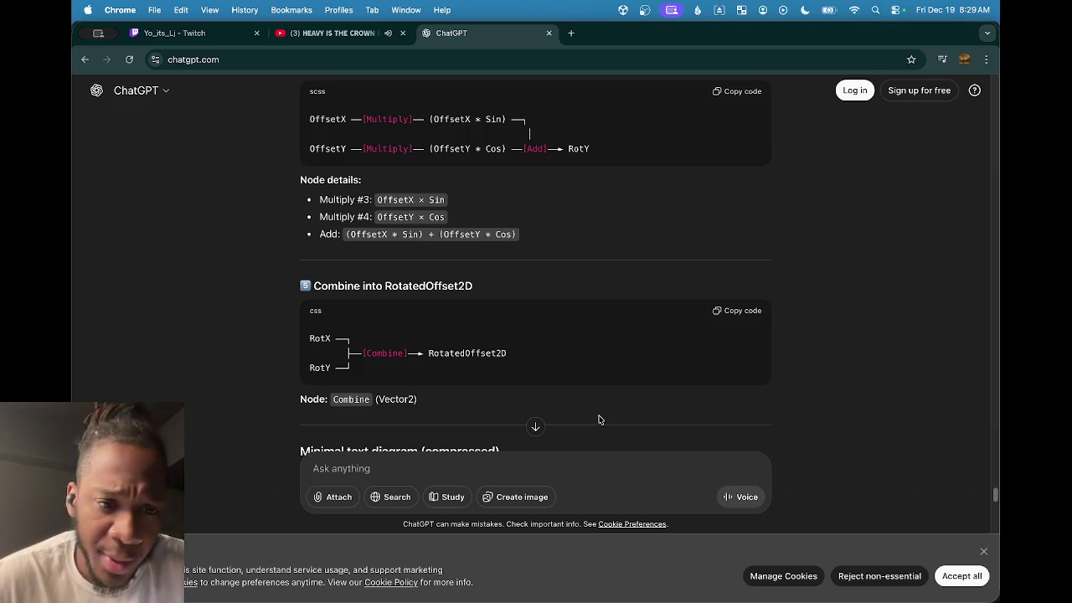
Scroll the ChatGPT reply up to the 'What Offset2D actually is' section and its formula.
scroll(600, 298, "up", 15)
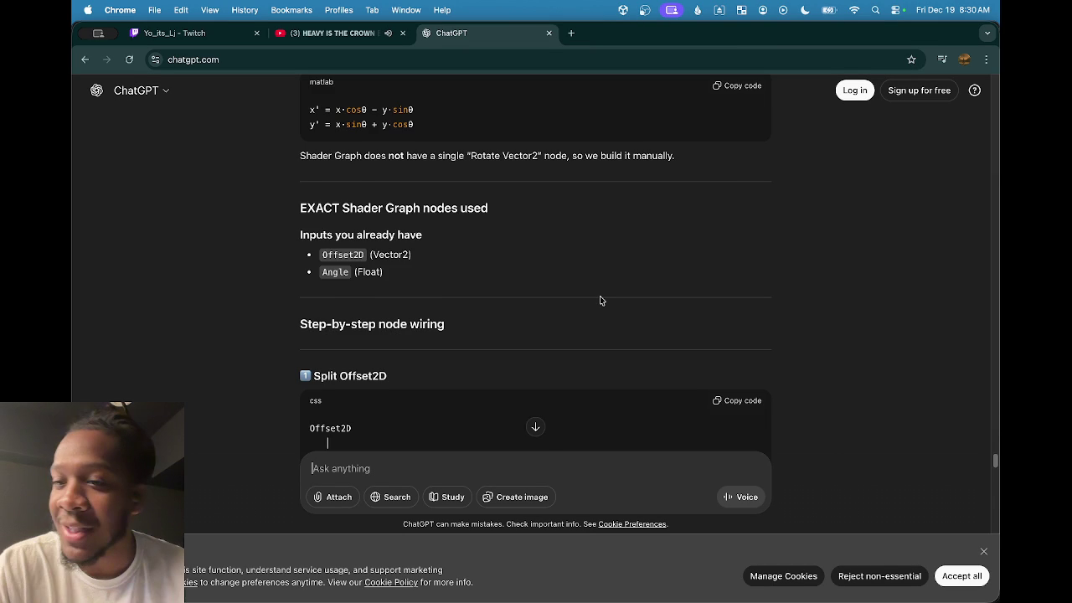
scroll(506, 249, "up", 2)
scroll(506, 248, "up", 5)
scroll(531, 235, "up", 5)
scroll(516, 247, "up", 1)
scroll(502, 268, "up", 5)
scroll(440, 318, "up", 10)
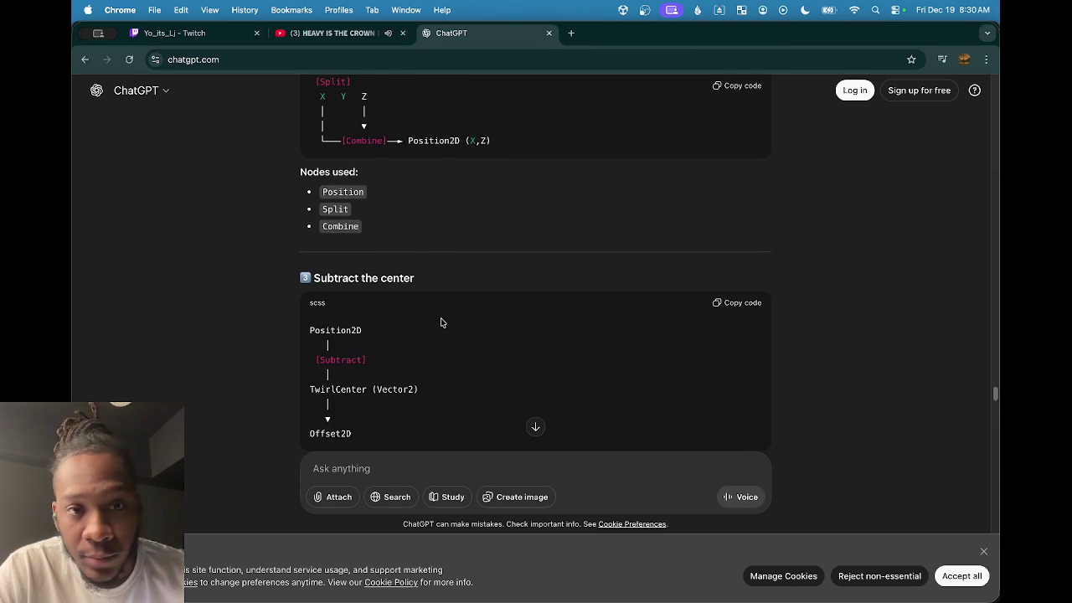
scroll(442, 321, "up", 1)
scroll(434, 327, "up", 3)
scroll(434, 327, "up", 5)
scroll(435, 327, "down", 5)
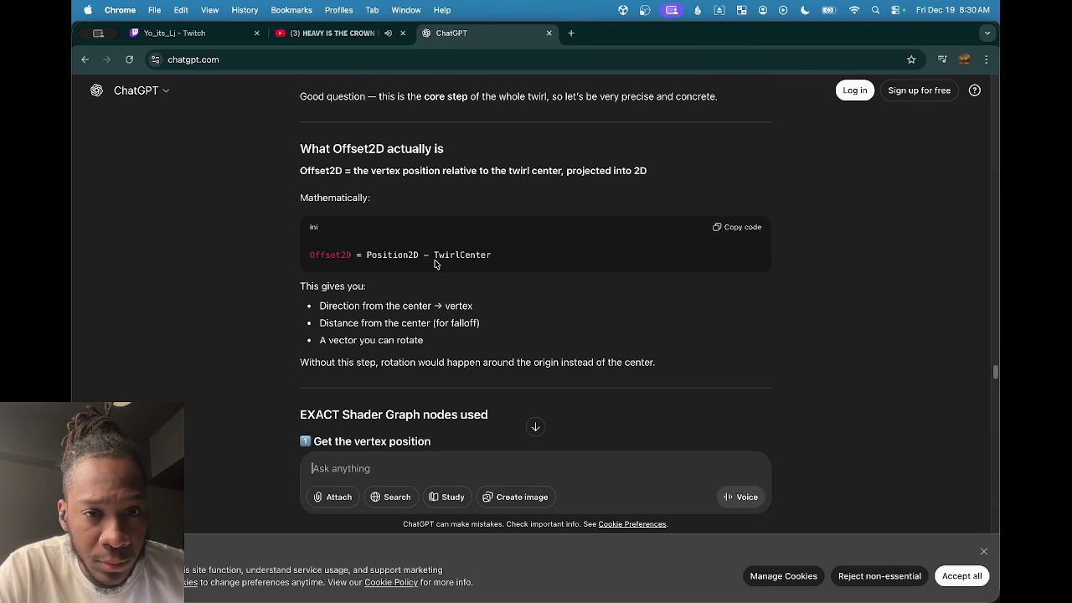
scroll(348, 249, "down", 1)
scroll(319, 244, "down", 2)
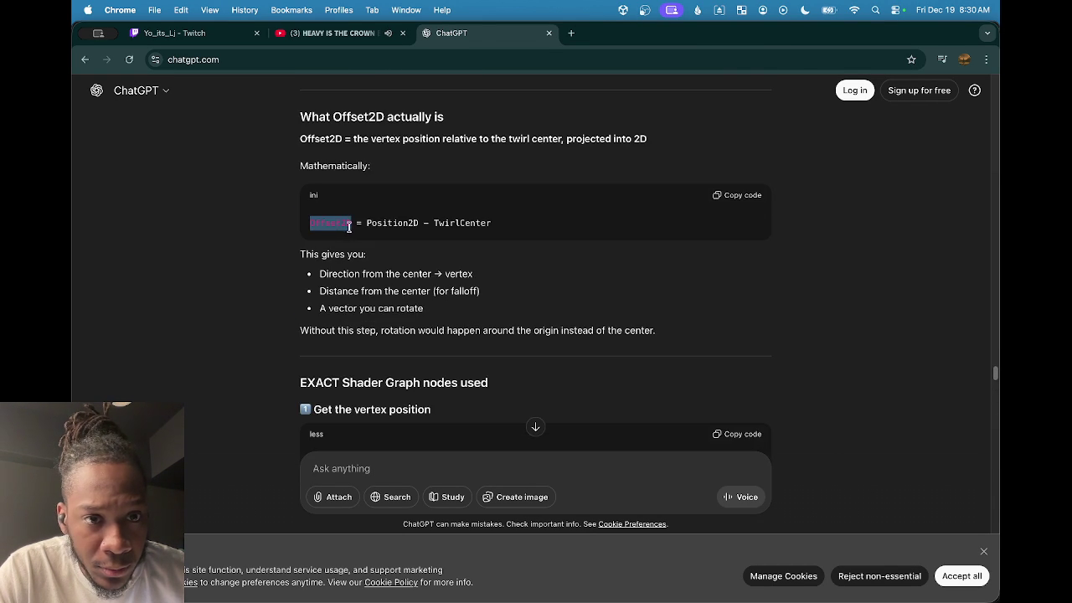
Highlight Offset2D and the Position2D – TwirlCenter part of the formula.
double_click(348, 223)
scroll(352, 224, "down", 1)
left_click_drag(369, 206, 506, 214)
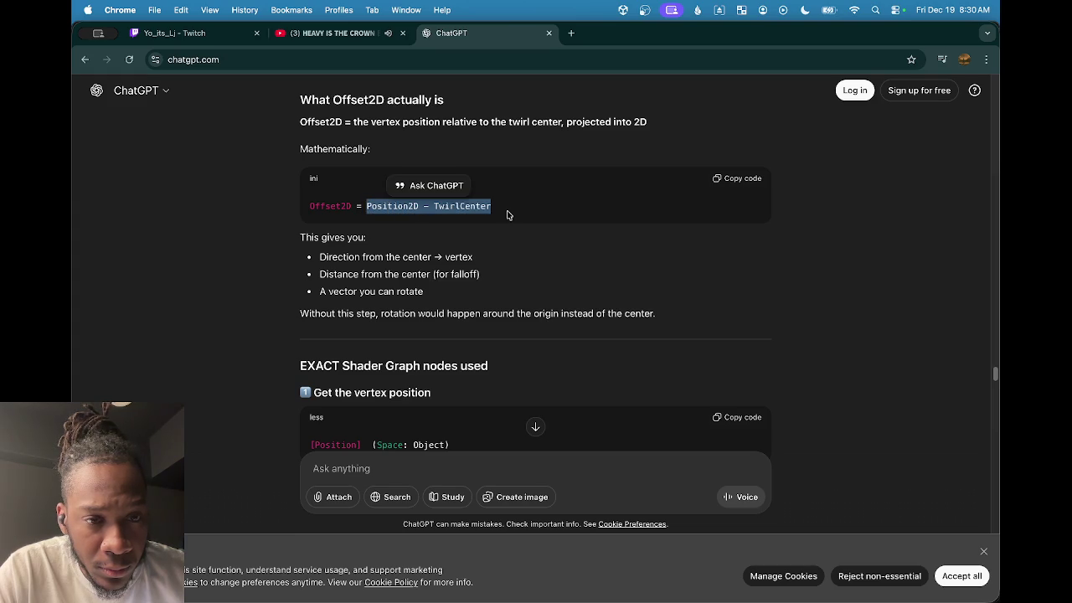
Scroll to the REASSEMBLE POSITION code block, then switch back to Unity.
scroll(494, 221, "down", 5)
scroll(503, 243, "down", 15)
scroll(532, 261, "up", 15)
scroll(511, 262, "up", 20)
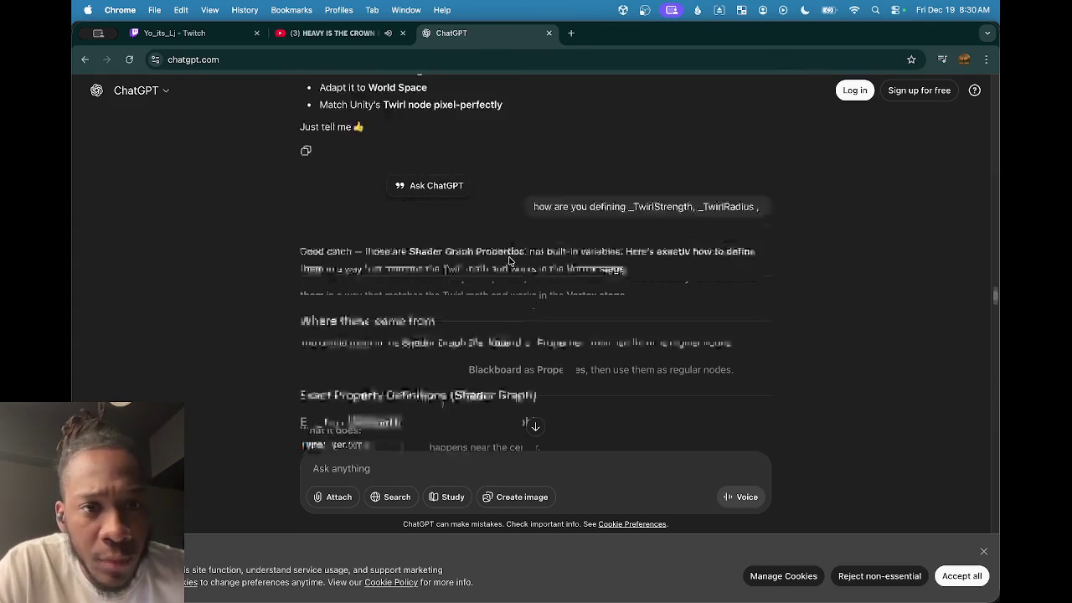
scroll(417, 287, "up", 5)
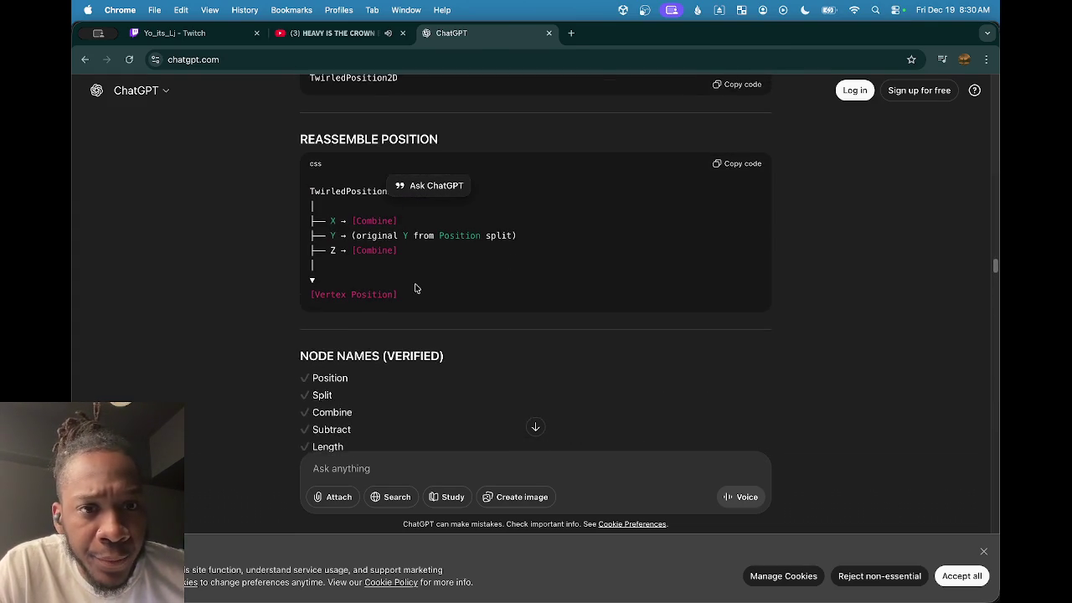
scroll(365, 261, "up", 2)
scroll(371, 269, "up", 2)
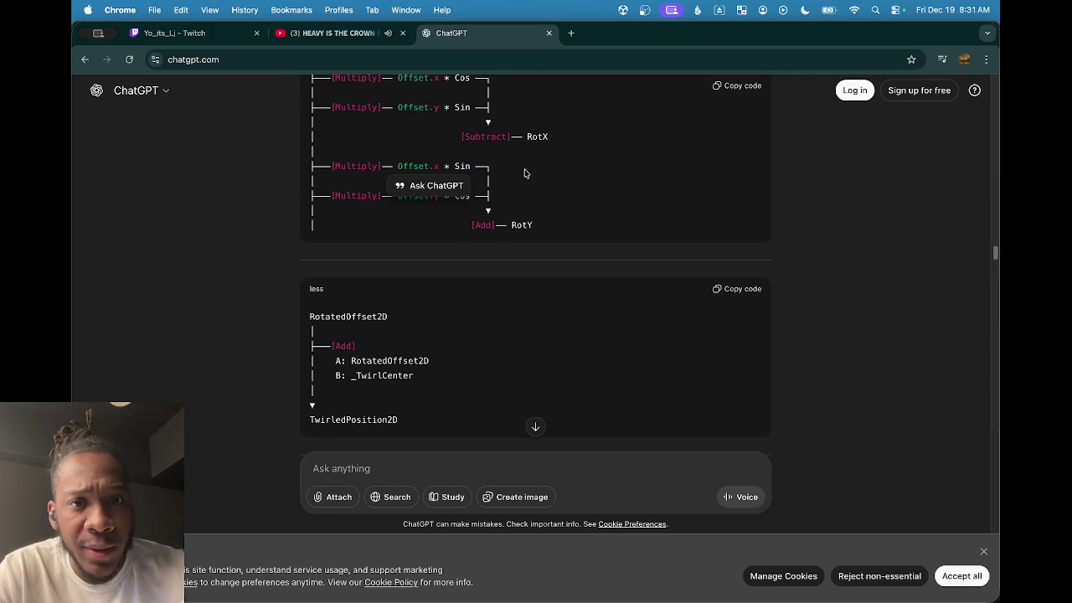
scroll(411, 327, "down", 2)
scroll(404, 327, "down", 1)
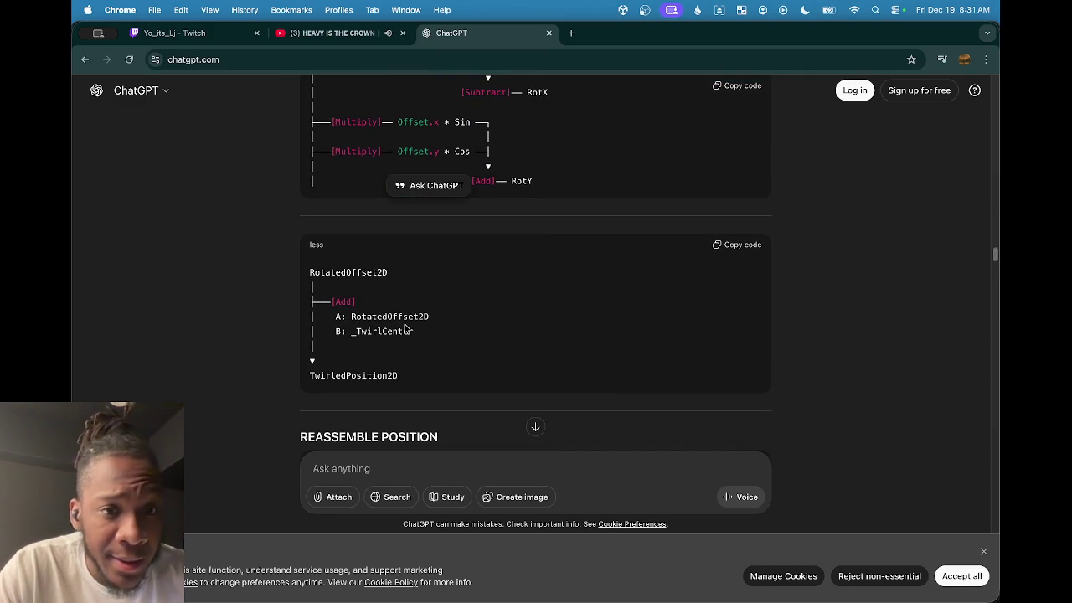
scroll(522, 304, "down", 3)
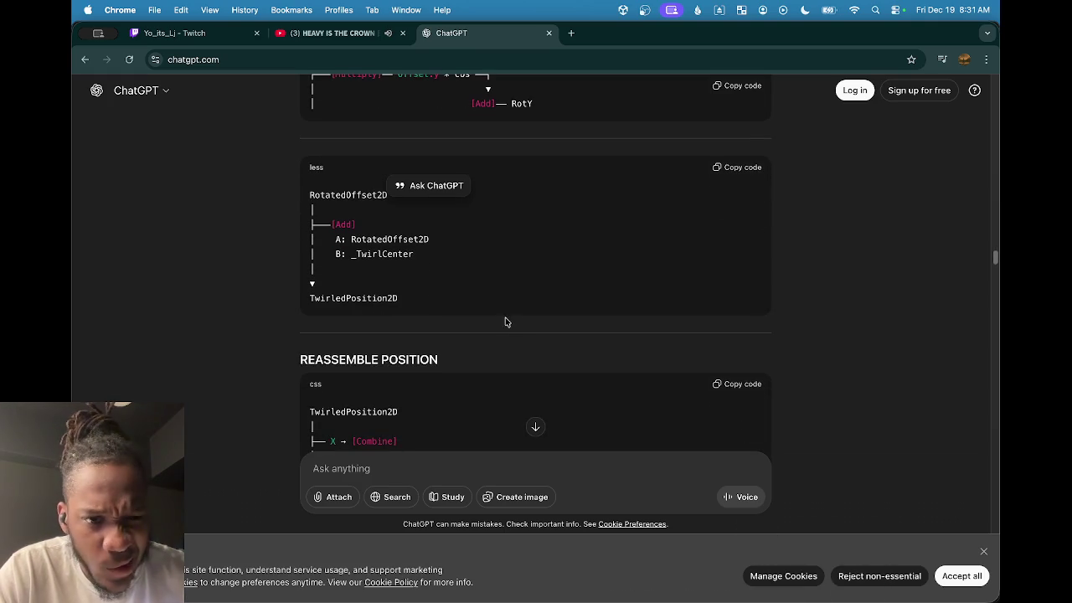
scroll(344, 277, "down", 4)
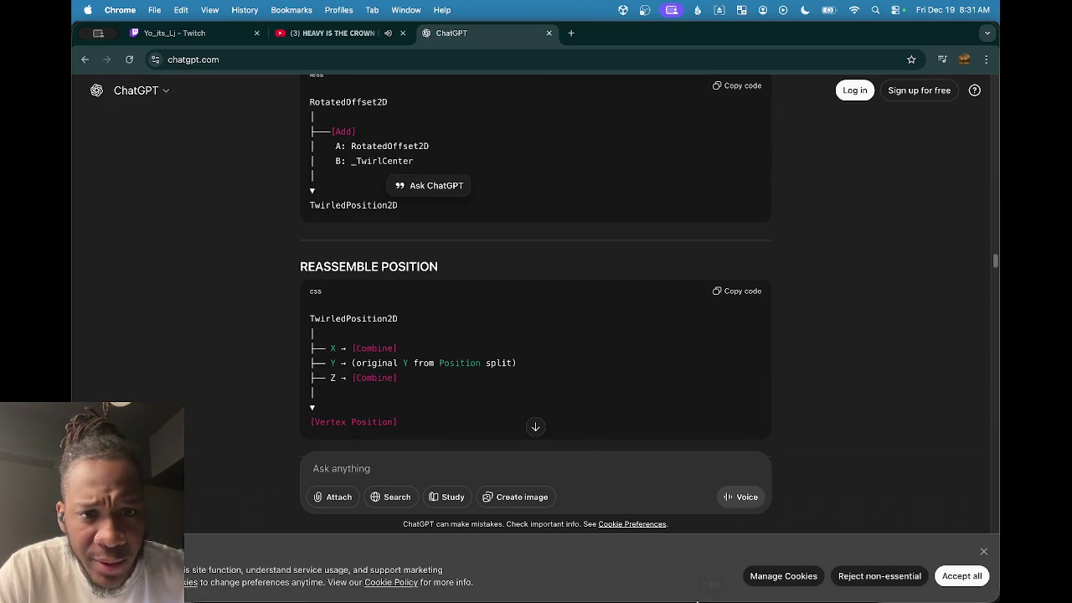
mouse_move(699, 595)
left_click(750, 586)
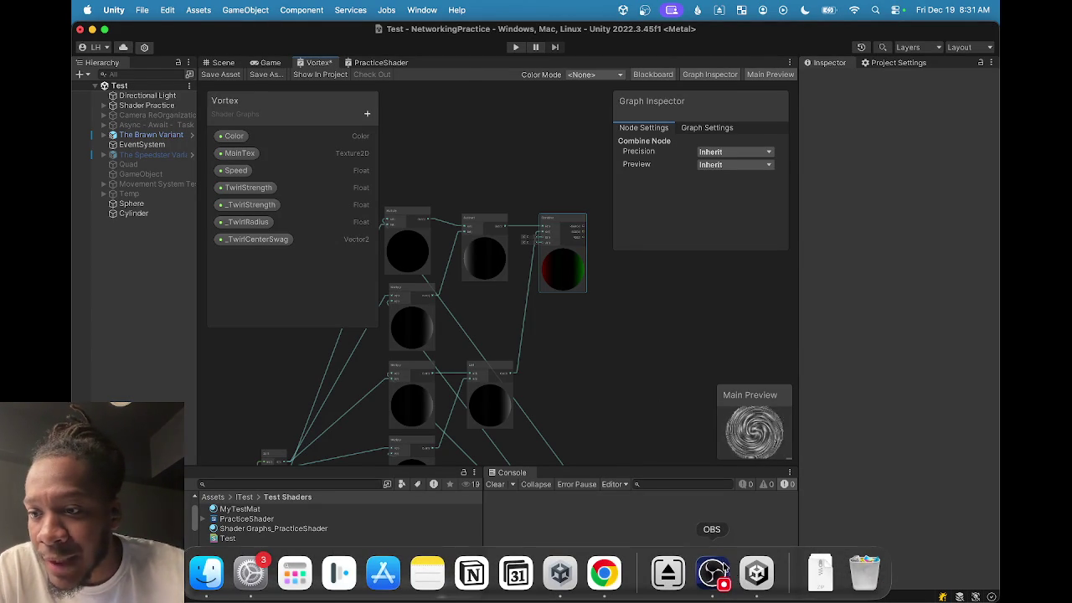
Pull an Add node off the Combine node's RGBA output using the 'add' search.
scroll(524, 297, "up", 5)
scroll(502, 251, "up", 4)
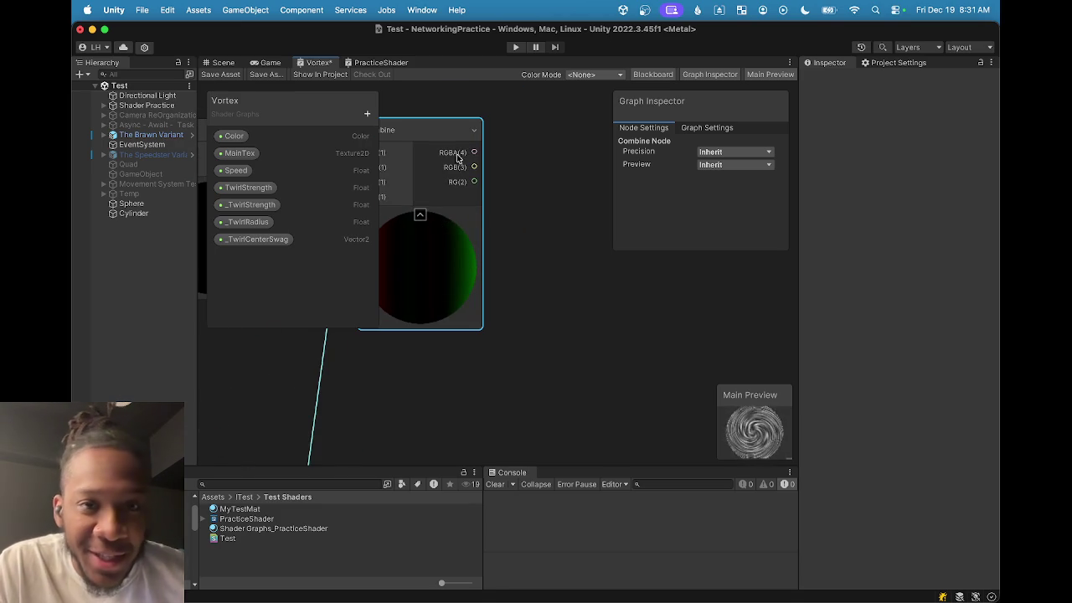
scroll(503, 269, "down", 3)
left_click_drag(543, 239, 601, 279)
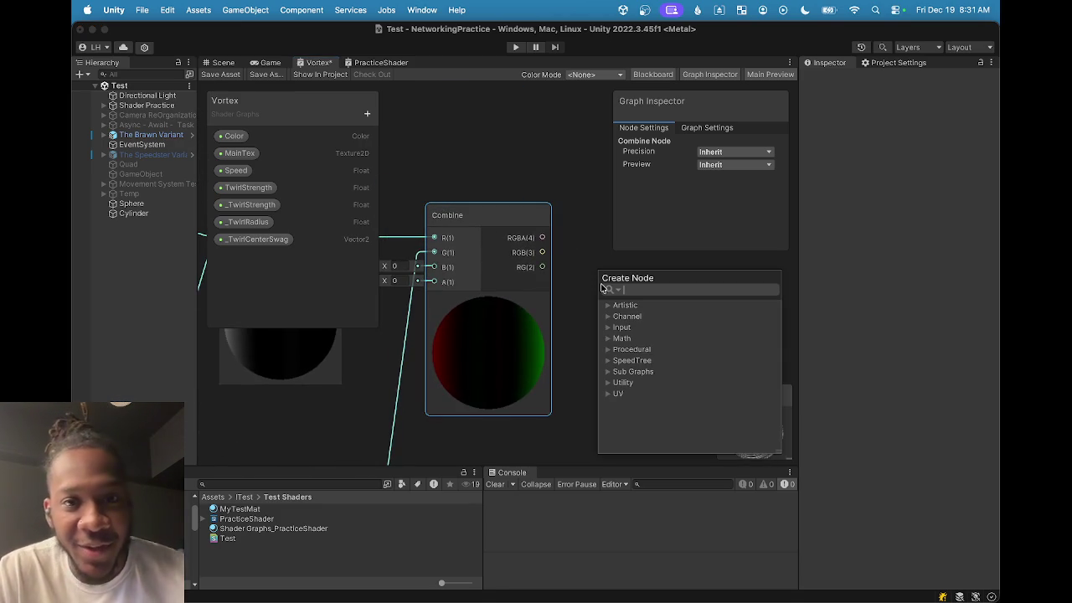
type("add")
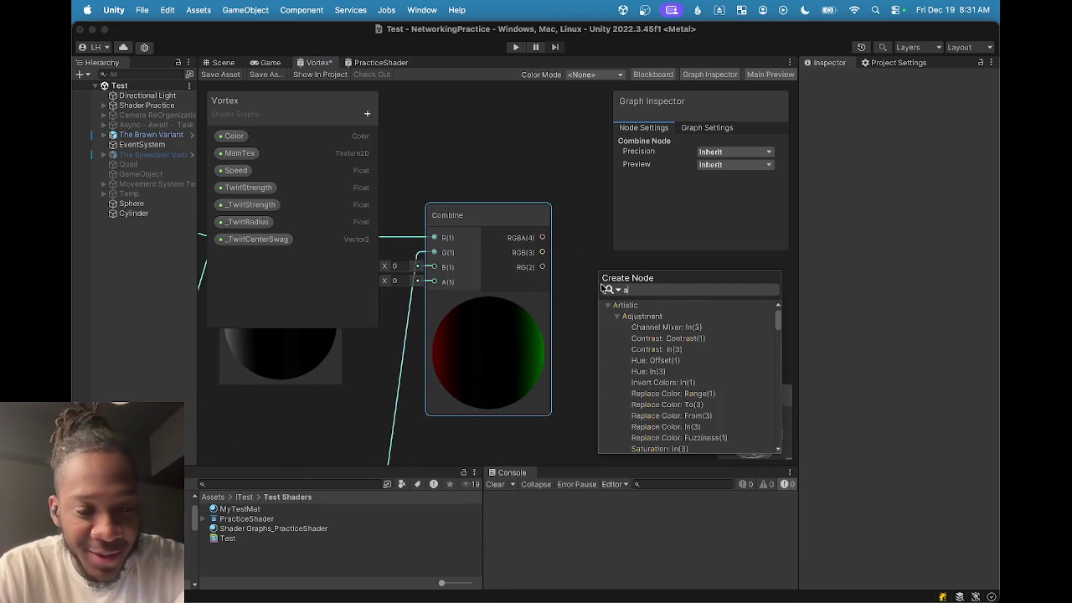
key("BackSpace")
key("BackSpace")
key("BackSpace")
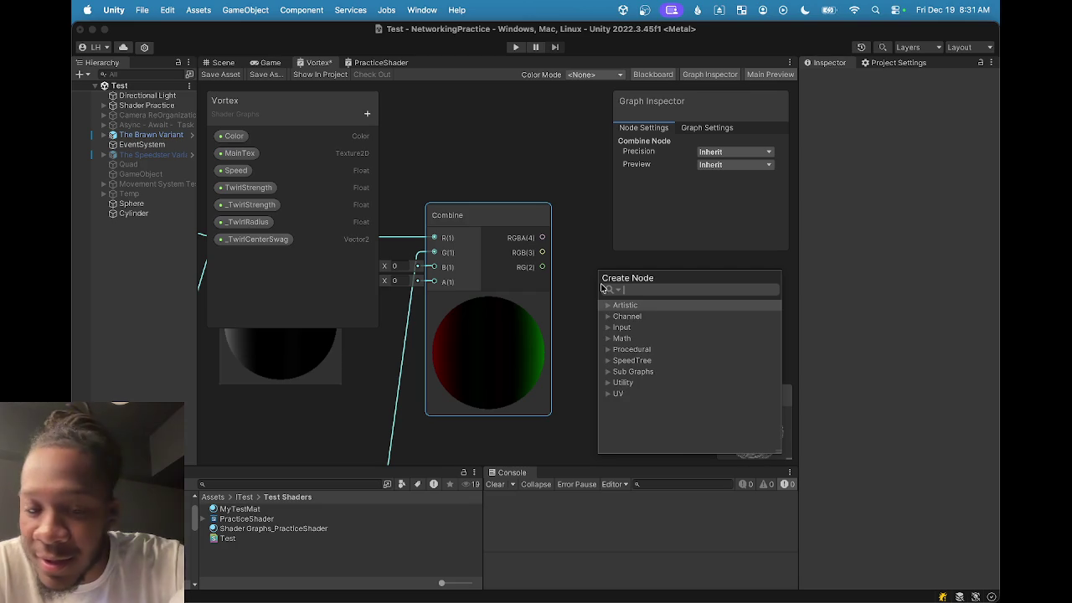
type("add")
key("Return")
Undo the accidental Subtract node move and nudge the new Add node into place.
scroll(601, 288, "down", 10)
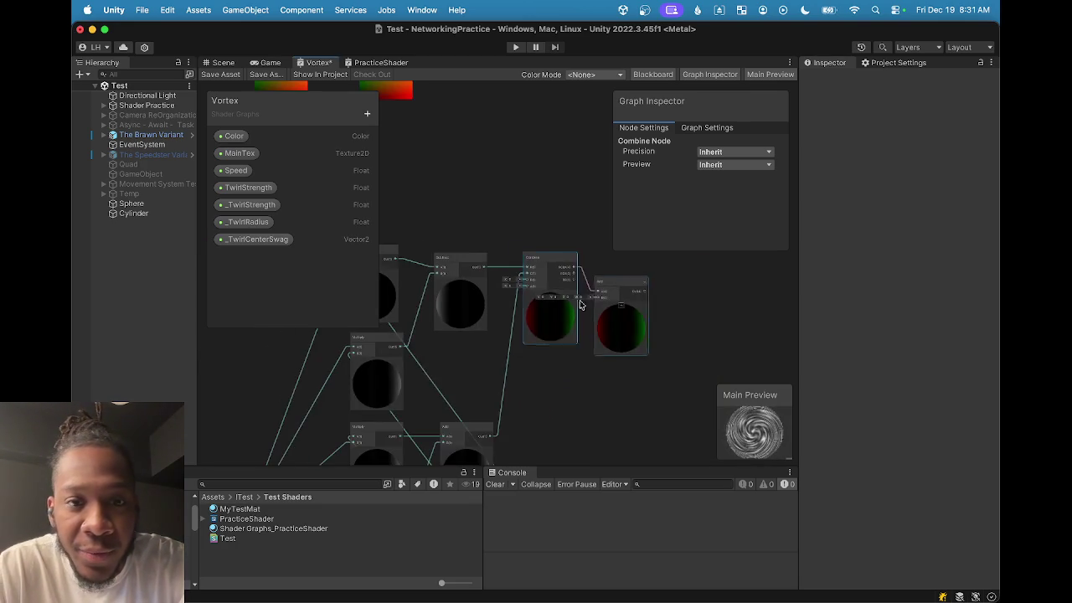
left_click_drag(482, 352, 514, 227)
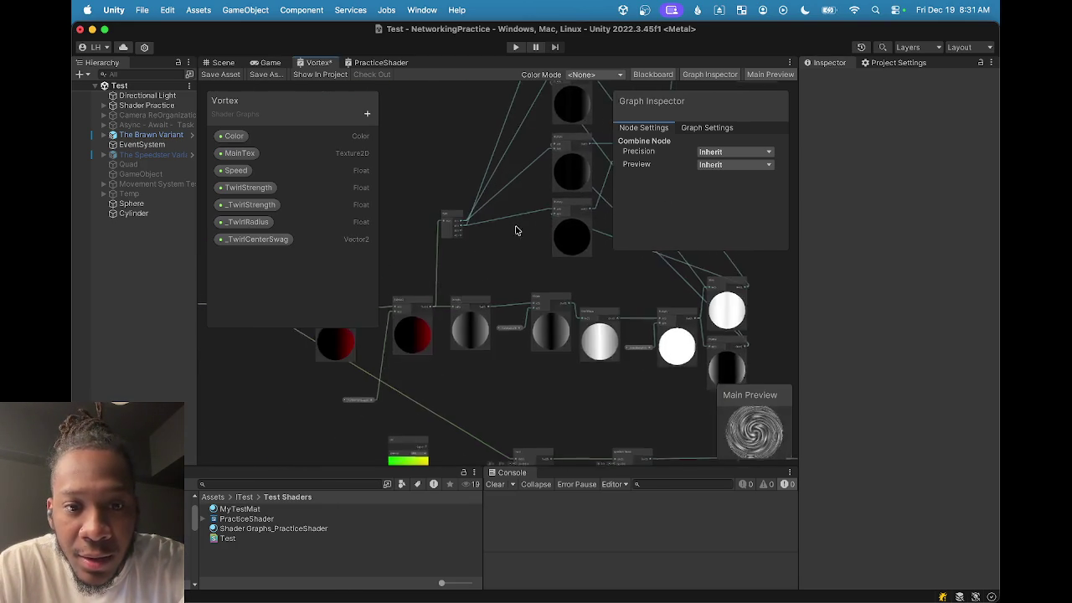
scroll(470, 347, "up", 6)
mouse_move(507, 334)
left_mouse_down()
mouse_move(549, 245)
mouse_move(646, 278)
mouse_move(564, 389)
left_mouse_up()
scroll(394, 386, "down", 5)
left_click_drag(394, 385, 335, 423)
key("super+z")
scroll(352, 424, "up", 5)
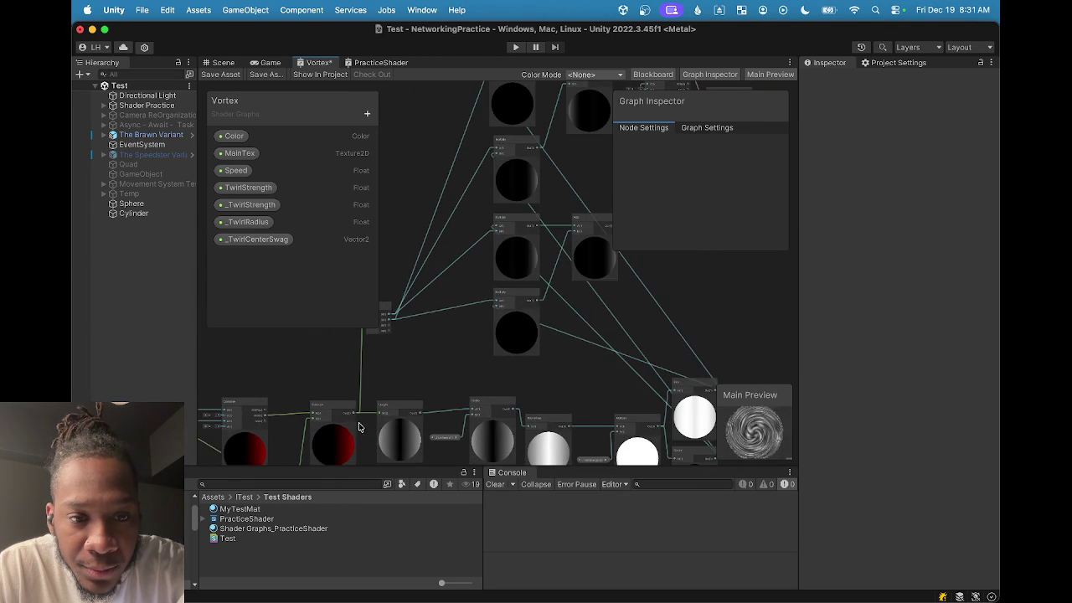
scroll(364, 417, "down", 2)
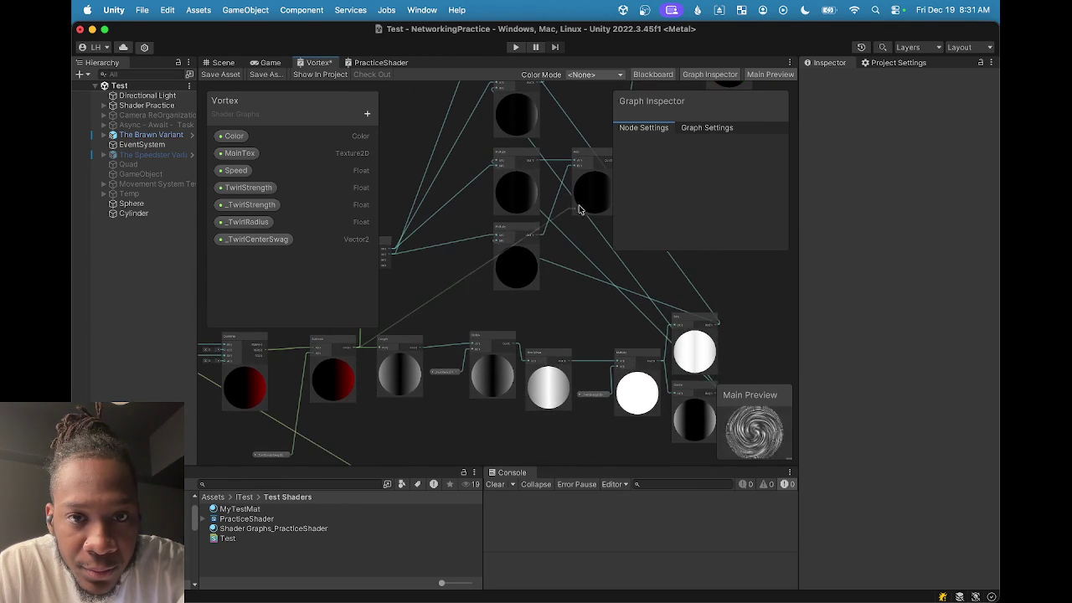
scroll(651, 163, "up", 5)
scroll(584, 206, "up", 2)
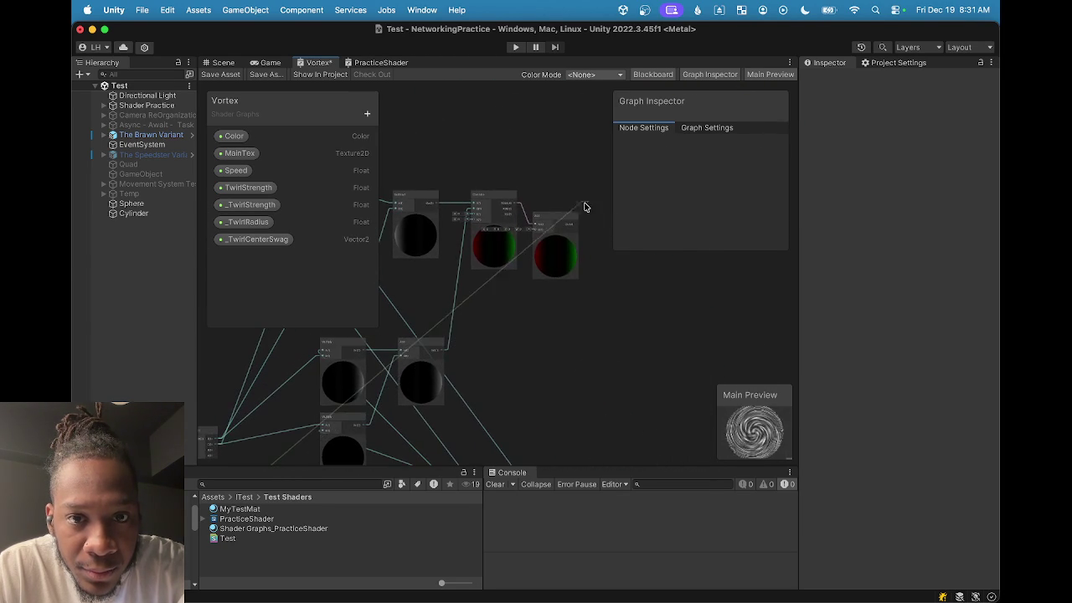
left_click_drag(560, 221, 569, 199)
scroll(546, 213, "up", 4)
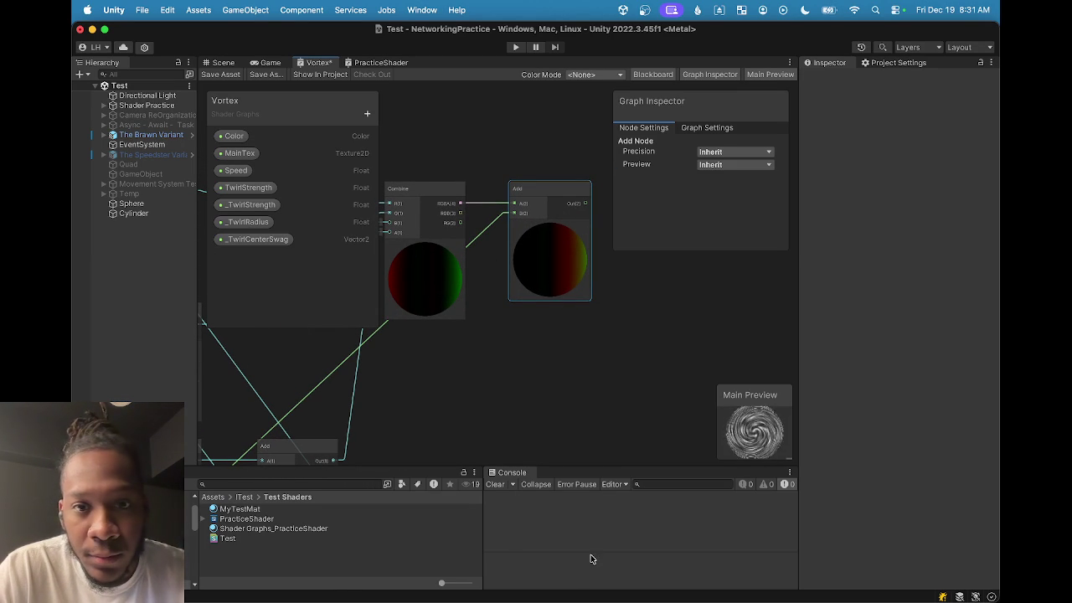
Delete the existing connection into the Add node's B input.
mouse_move(574, 601)
left_click(490, 227)
key("Delete")
Place _TwirlCenterSwag from the Blackboard on the graph and wire it to Add's B input.
left_click(250, 241)
left_click_drag(250, 240, 459, 354)
left_click_drag(513, 355, 514, 213)
left_click_drag(484, 355, 448, 336)
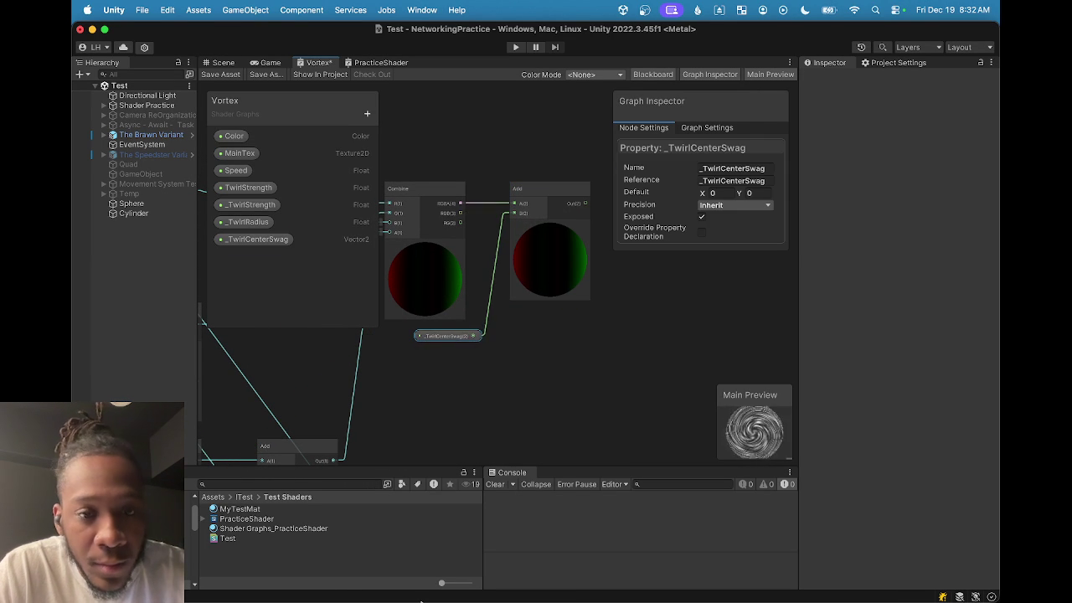
mouse_move(603, 599)
left_click(605, 576)
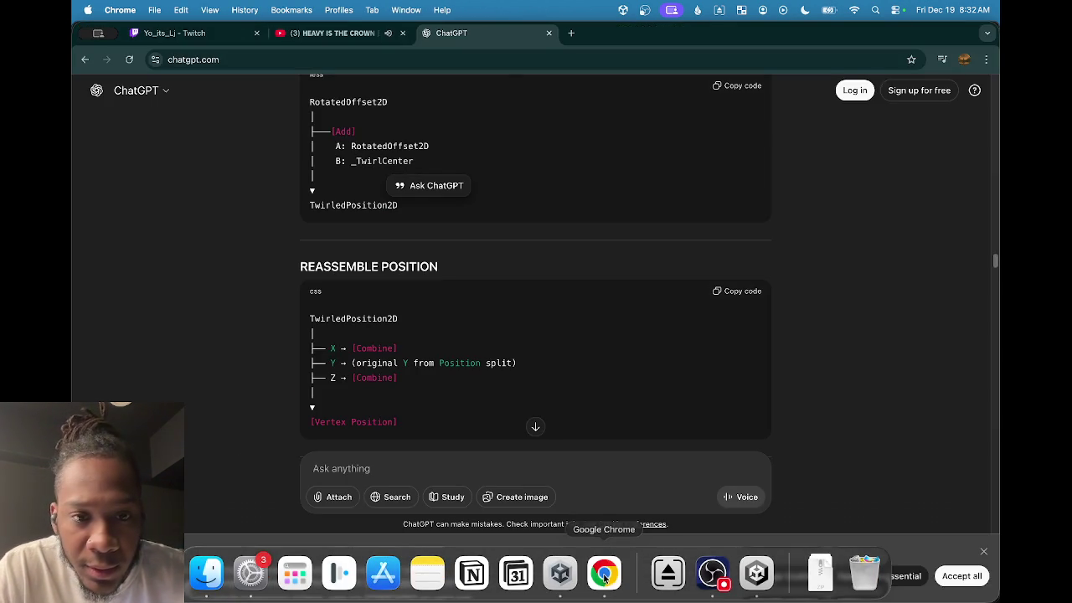
Scroll to the REASSEMBLE POSITION diagram and highlight its TwirledPosition2D label.
scroll(462, 257, "up", 2)
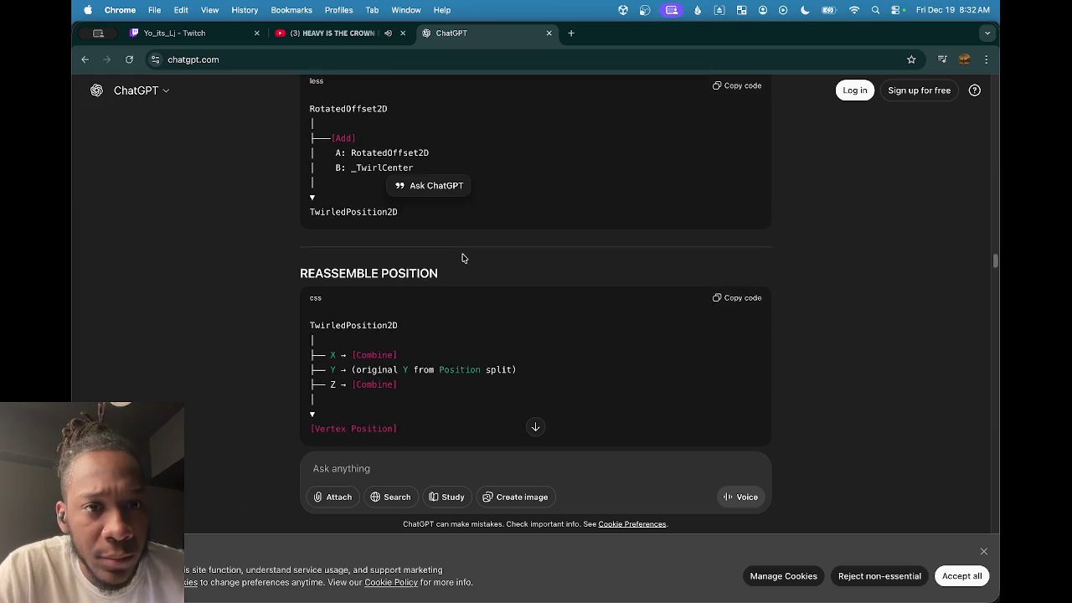
scroll(402, 263, "down", 1)
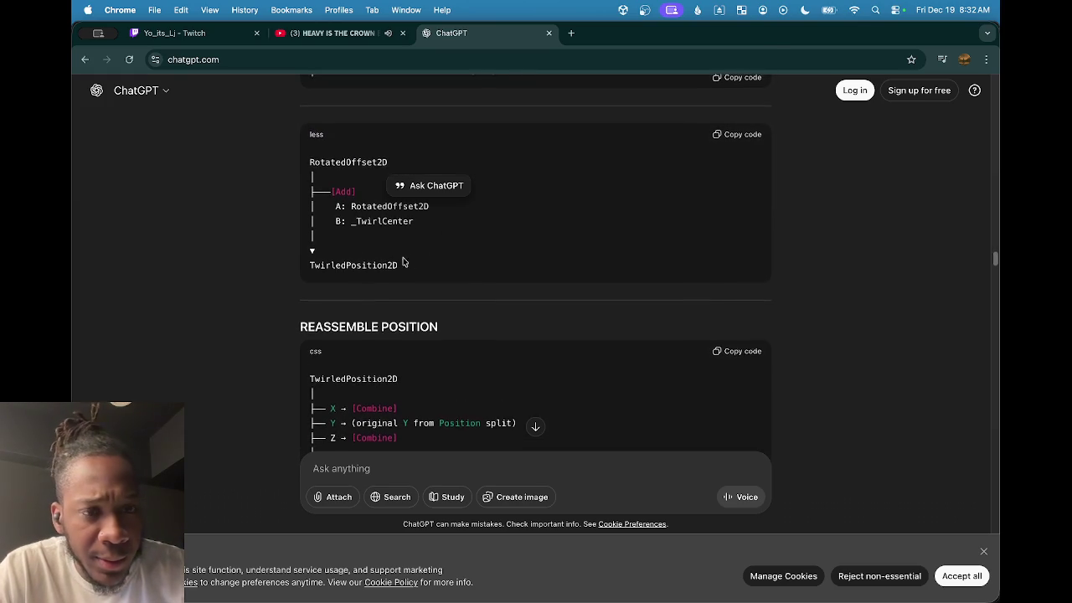
scroll(377, 260, "down", 1)
scroll(376, 260, "down", 3)
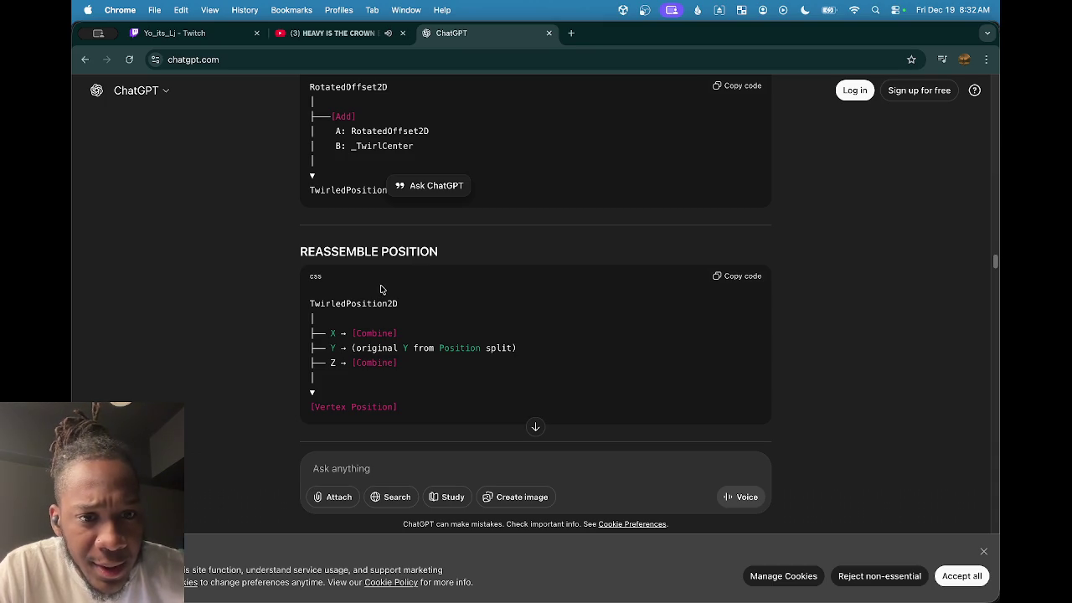
scroll(383, 295, "down", 1)
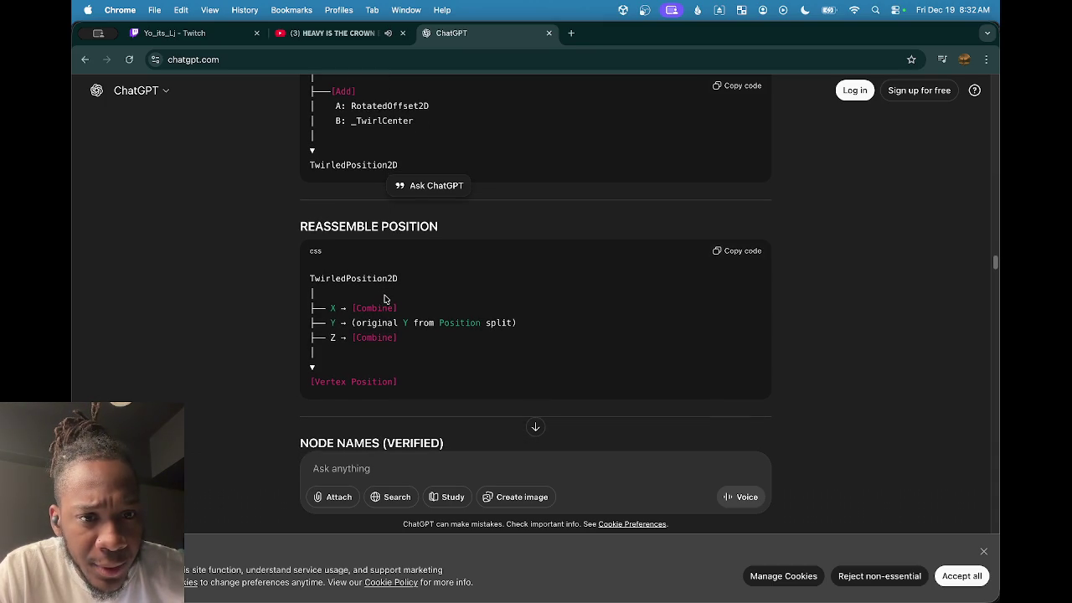
scroll(384, 299, "down", 5)
scroll(382, 292, "up", 5)
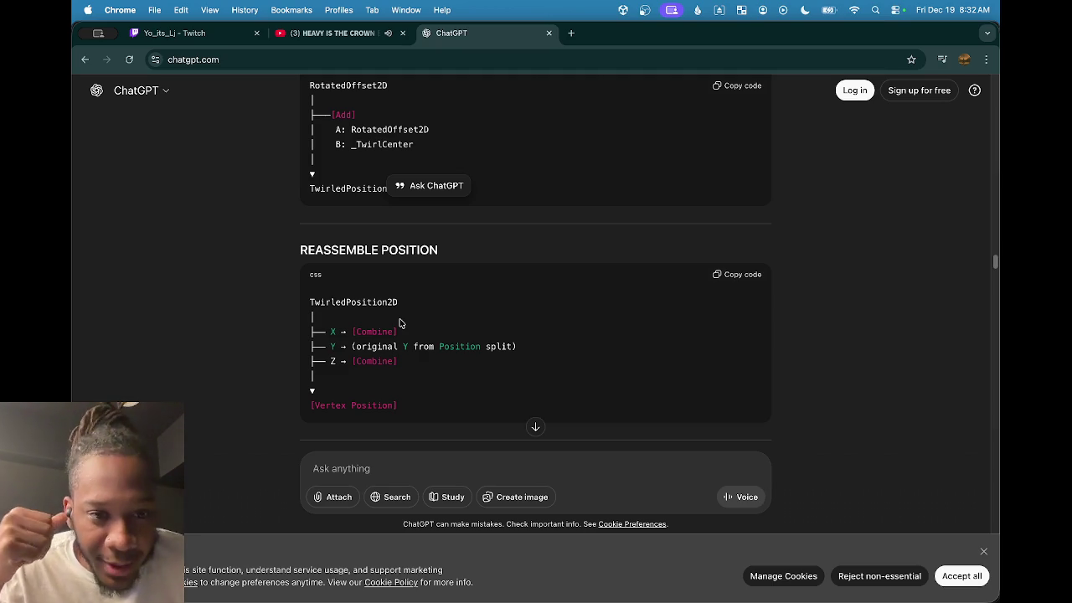
scroll(397, 319, "down", 3)
scroll(358, 242, "up", 1)
scroll(360, 245, "up", 1)
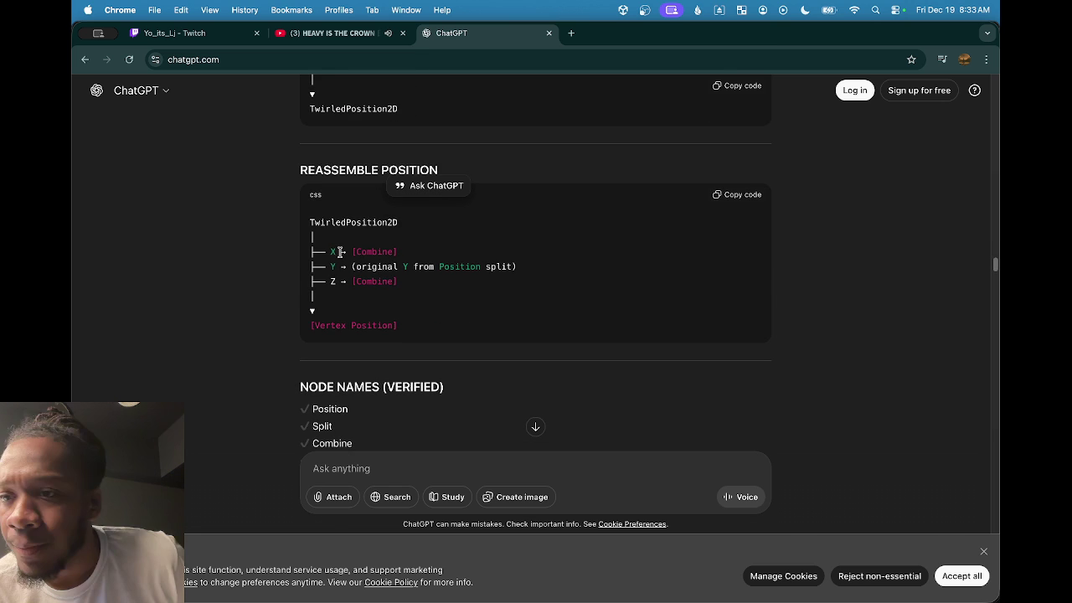
scroll(326, 277, "up", 2)
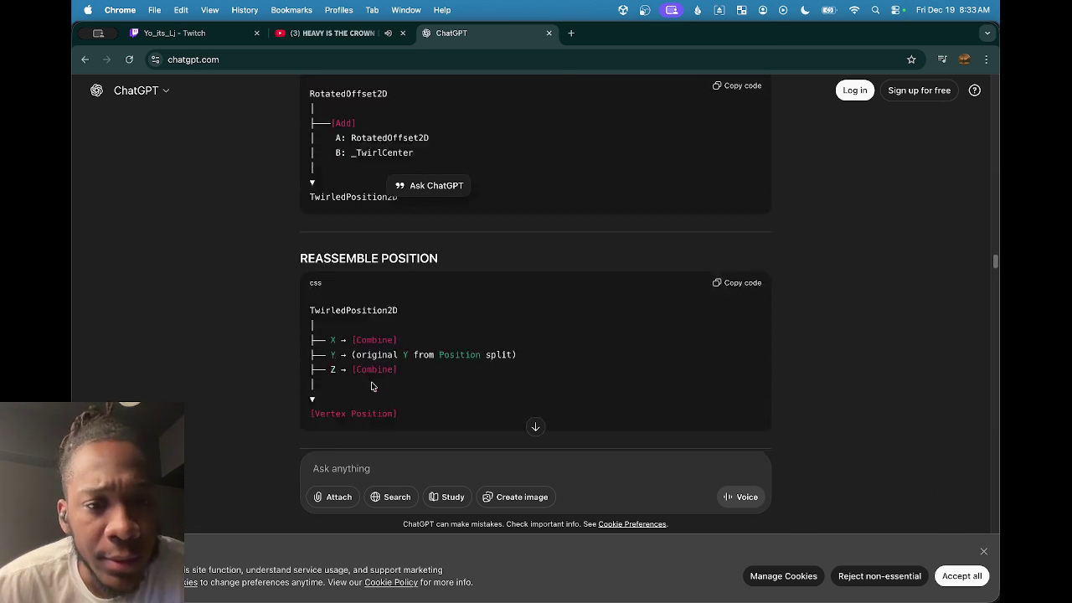
scroll(356, 306, "down", 1)
left_click_drag(310, 266, 419, 270)
key("ctrl+c")
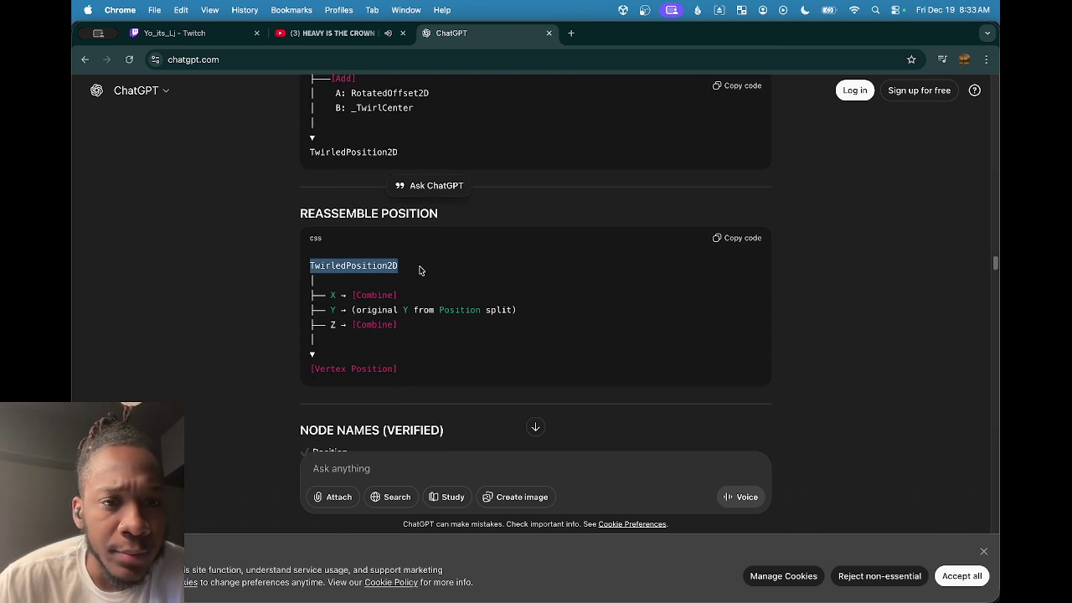
left_click(396, 466)
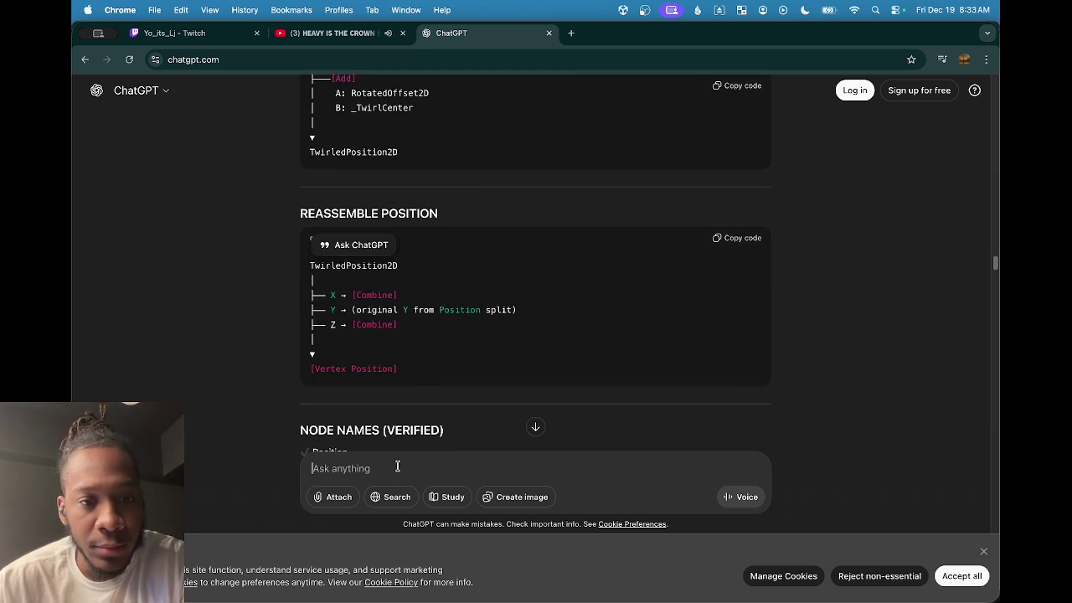
Ask ChatGPT how it got TwirledPosition2D, pasting the name into the question.
type("how did you get")
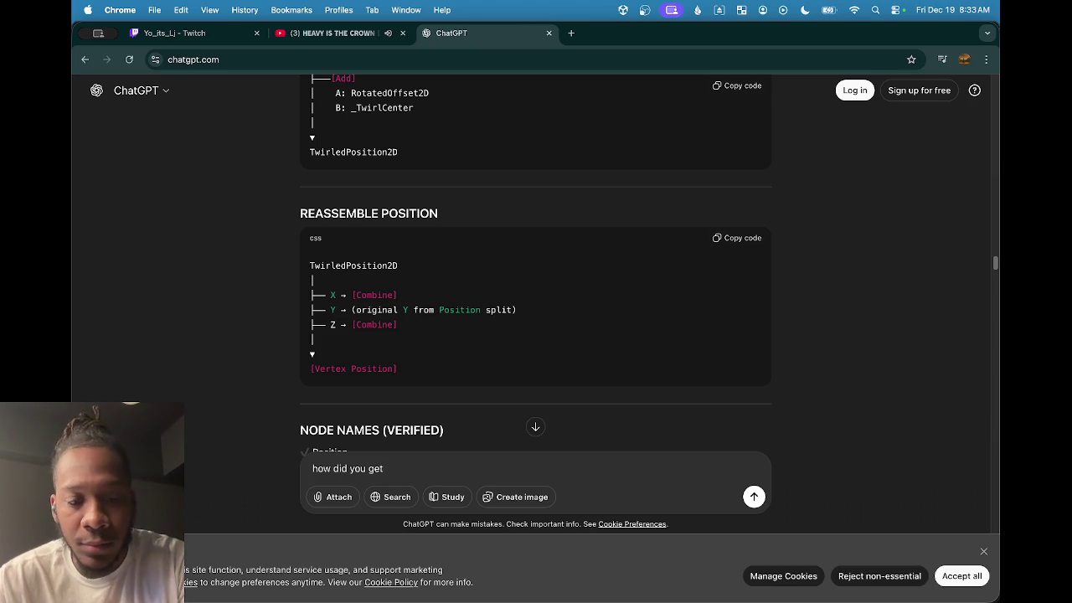
key("ctrl+v")
key("Return")
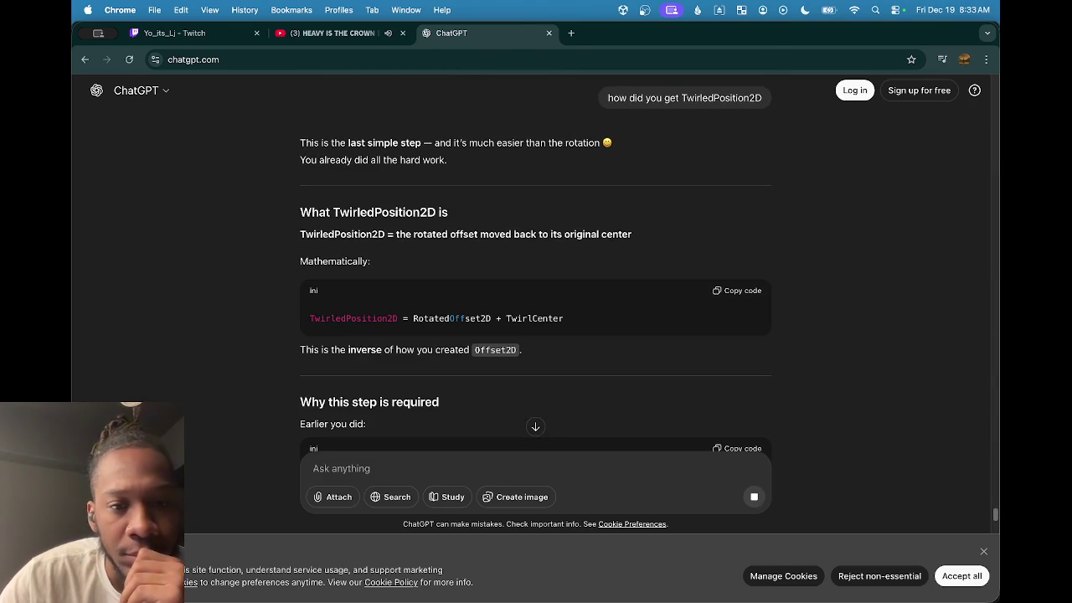
Read through the reply explaining that TwirlCenter is added back to RotatedOffset2D.
scroll(467, 352, "down", 1)
scroll(467, 352, "down", 3)
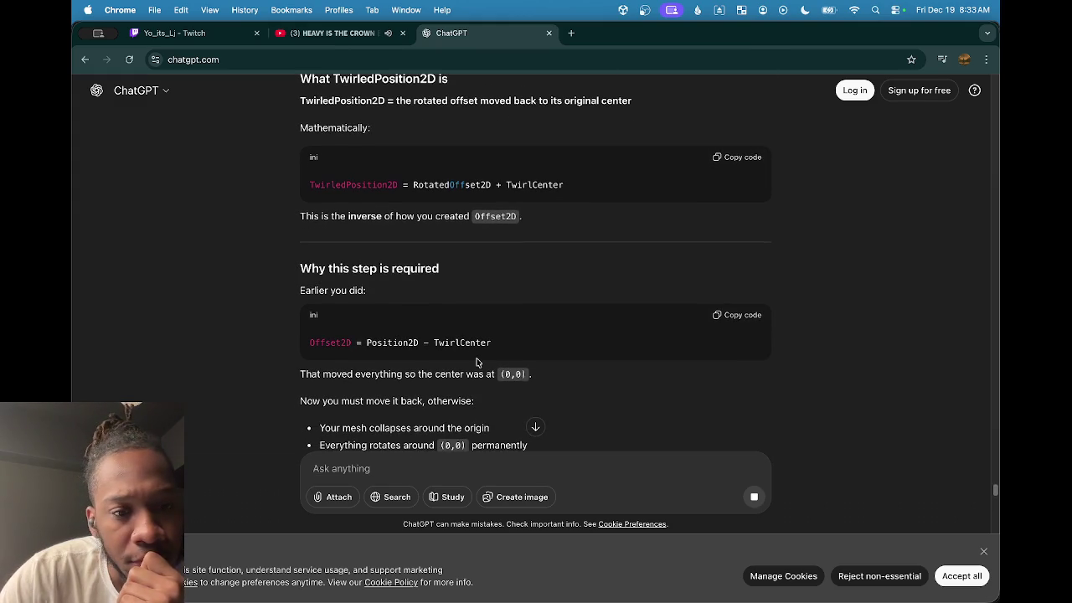
scroll(385, 356, "down", 4)
scroll(385, 356, "down", 7)
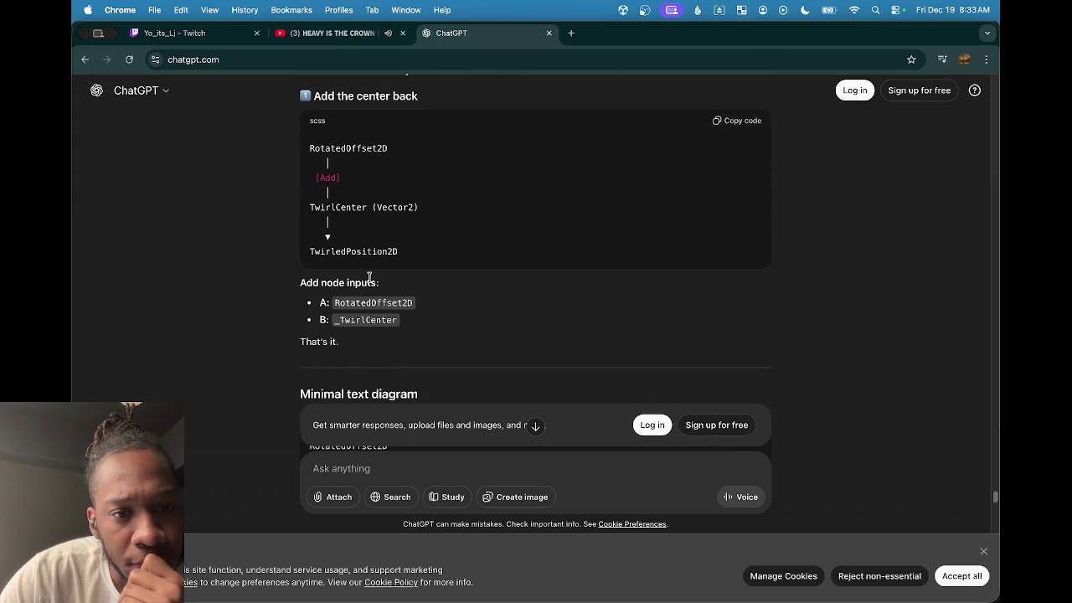
scroll(370, 277, "down", 1)
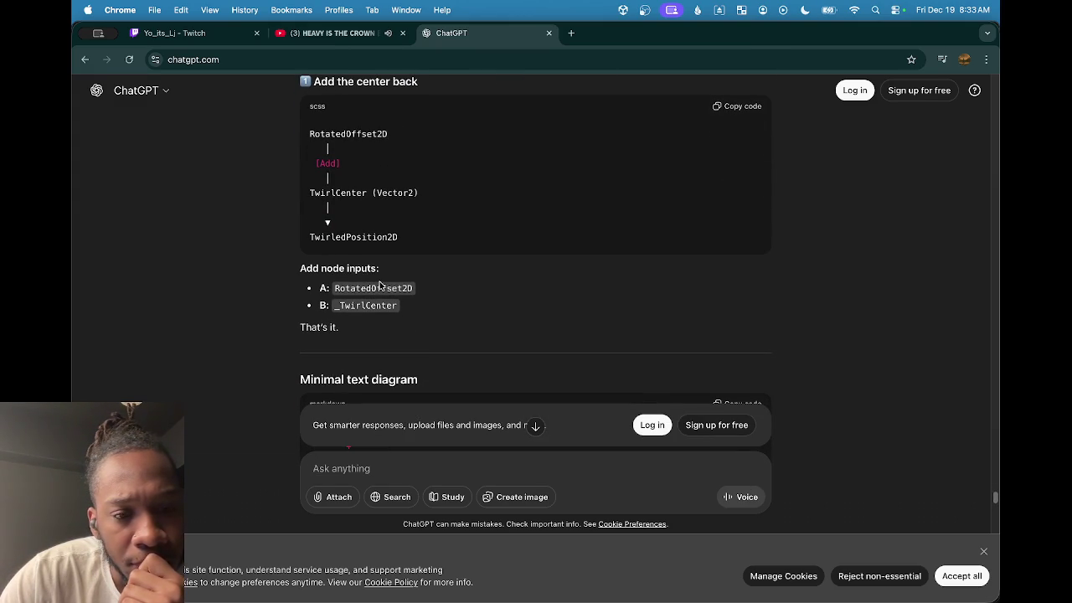
scroll(380, 285, "down", 5)
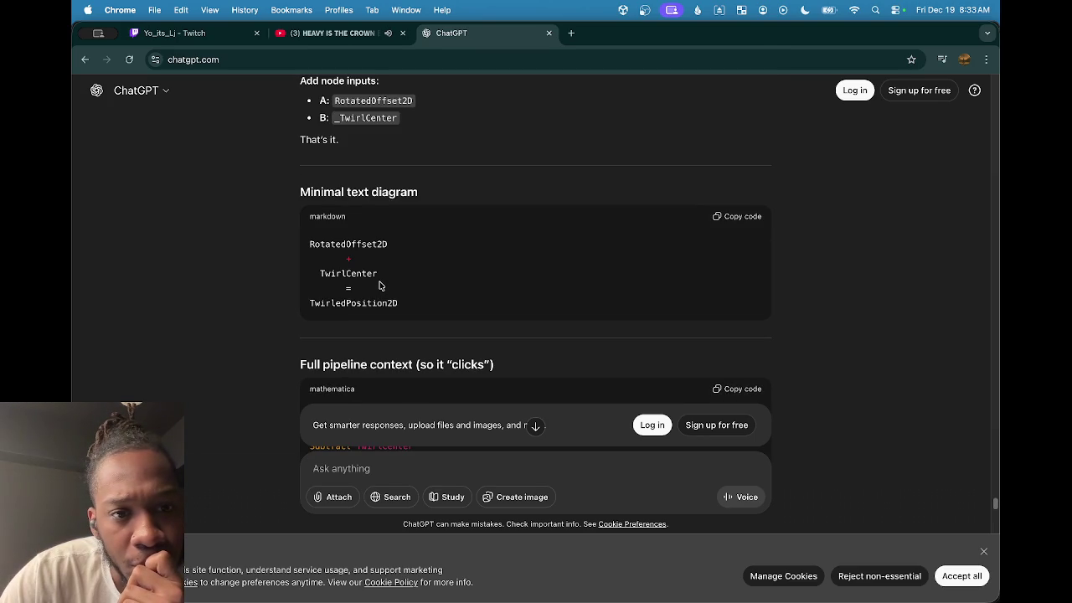
scroll(379, 285, "down", 1)
scroll(378, 286, "down", 2)
scroll(378, 286, "down", 4)
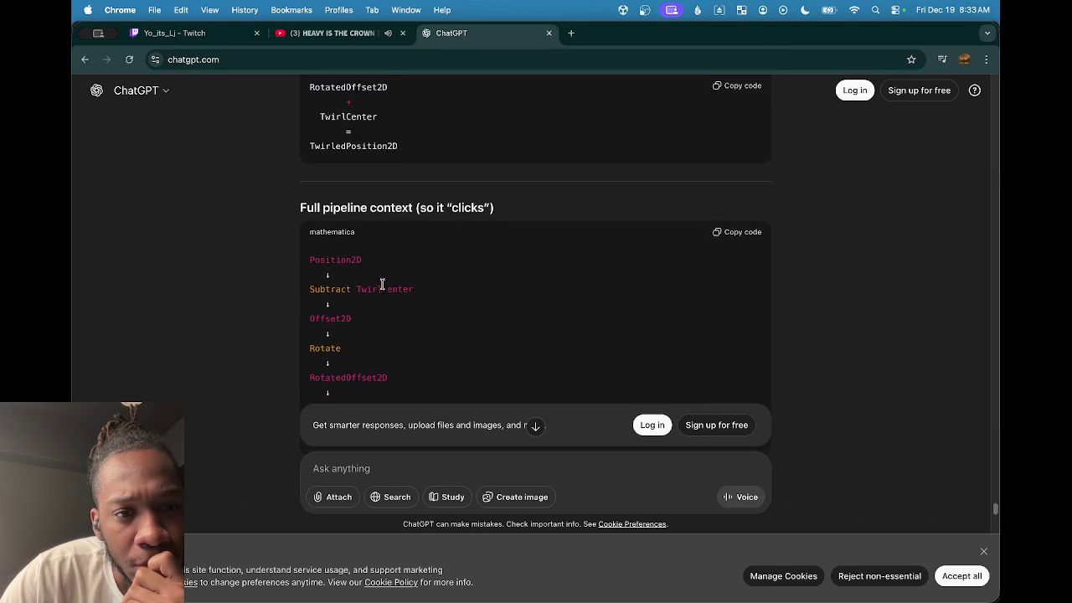
scroll(381, 287, "down", 2)
scroll(383, 288, "down", 4)
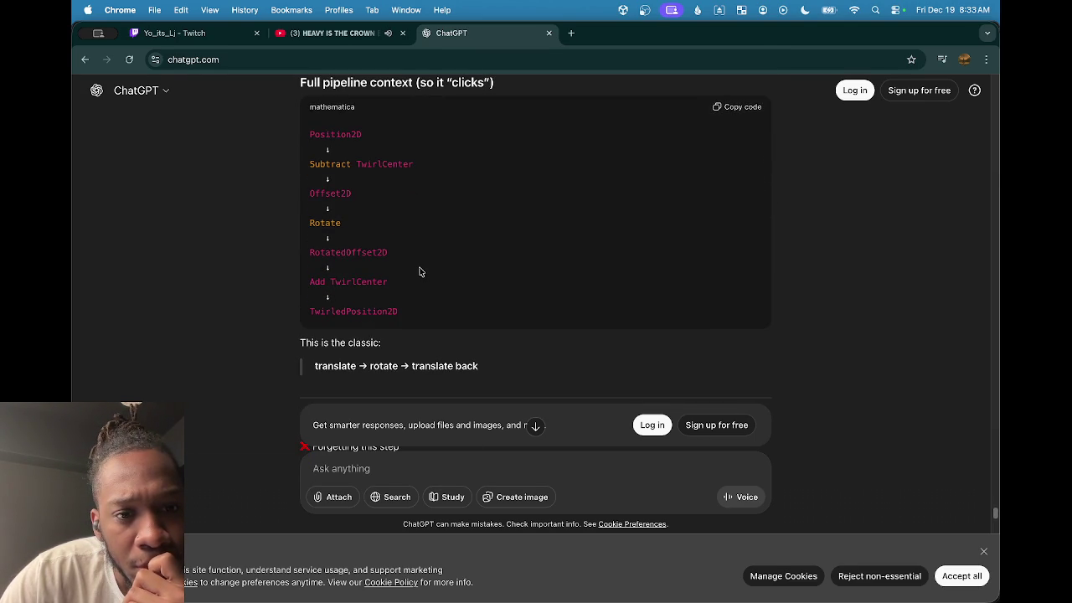
scroll(421, 273, "down", 4)
scroll(420, 272, "down", 5)
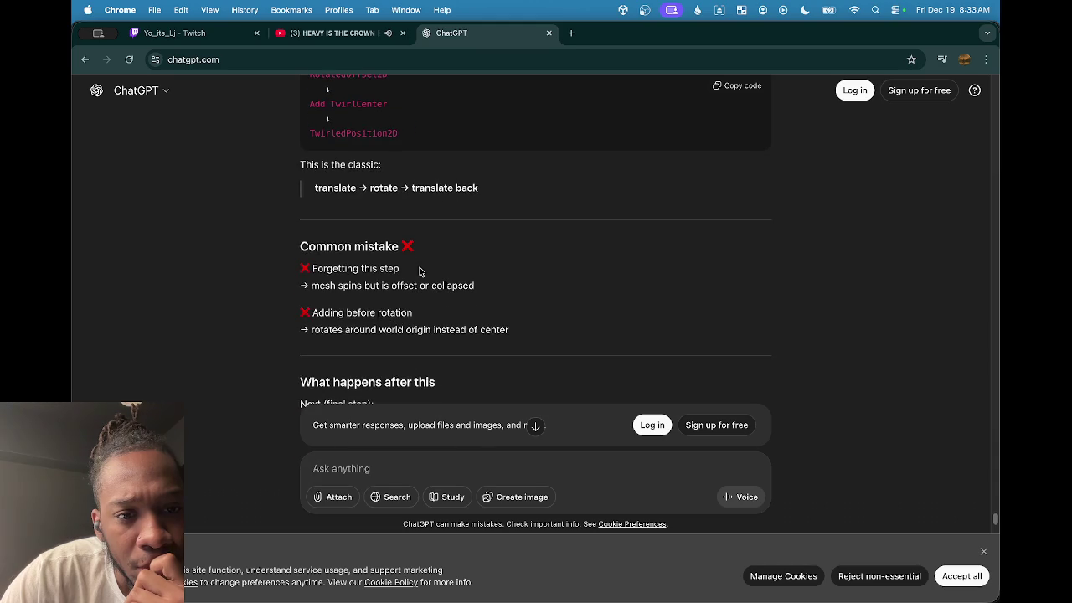
scroll(417, 268, "down", 5)
scroll(417, 268, "down", 1)
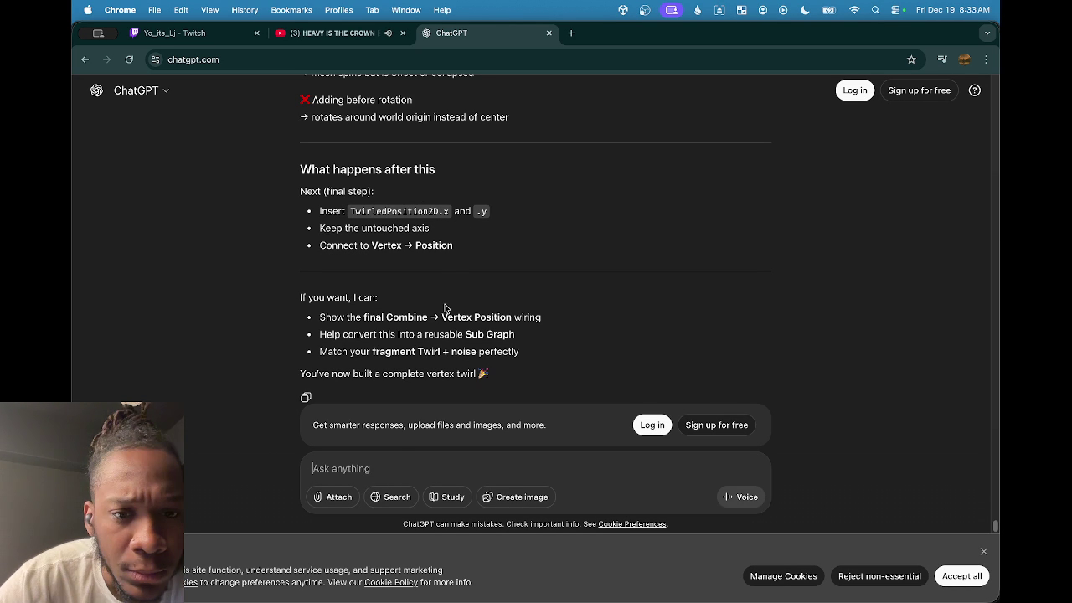
Ask ChatGPT what to combine to get the new X and Z.
type("q")
key("BackSpace")
type("what ae")
key("BackSpace")
key("BackSpace")
type("re we combine")
key("BackSpace")
type("ing to get the ")
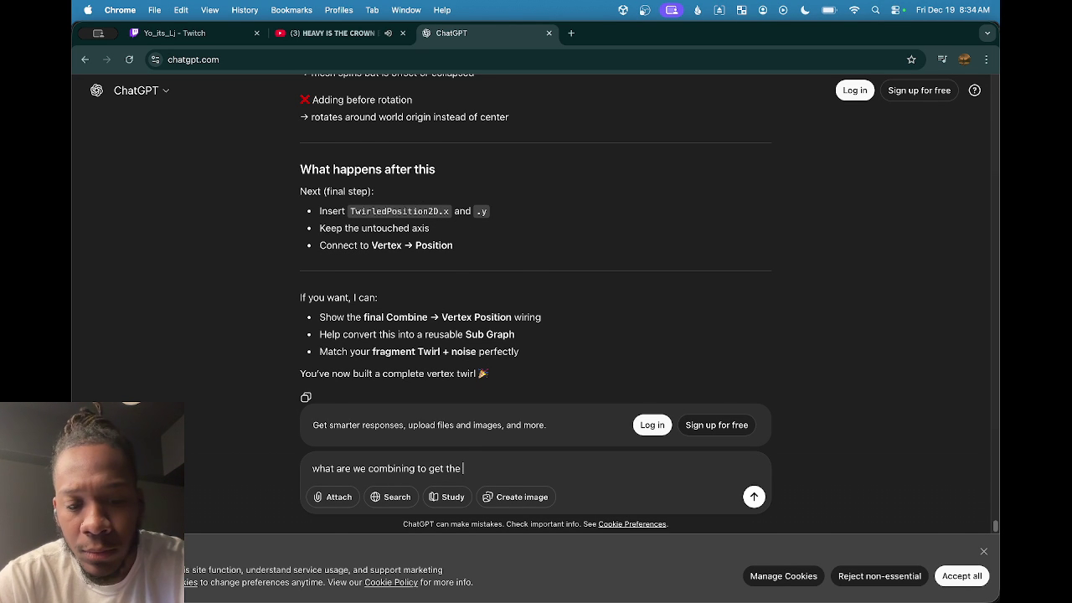
type("x and the z")
key("Return")
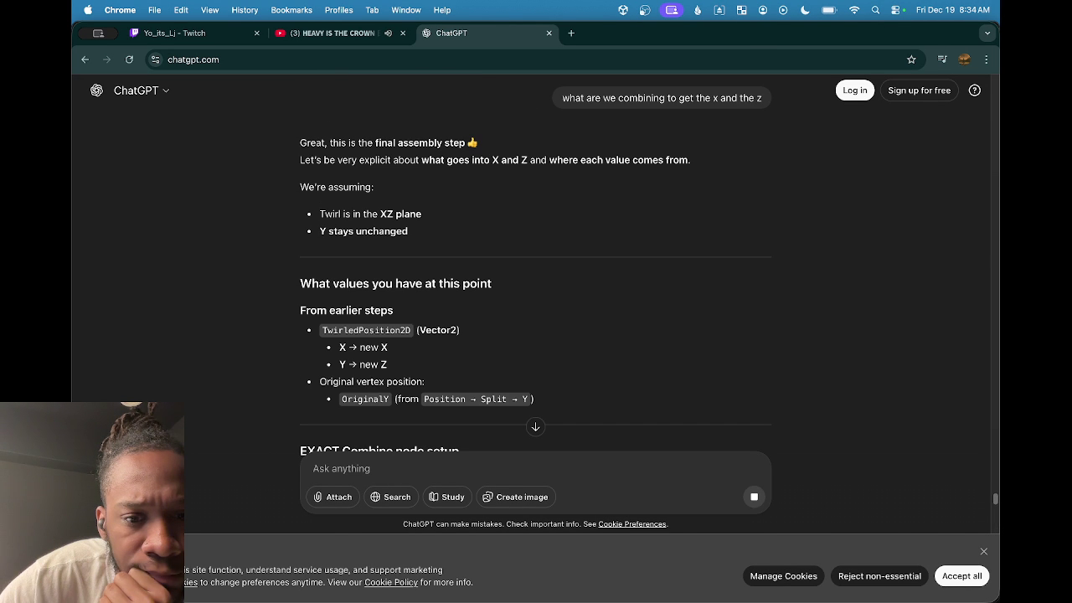
Read the Combine setup (TwirledPosition2D.X to X, .Y to Z) and return to the Vortex graph.
scroll(523, 283, "down", 4)
scroll(524, 283, "down", 2)
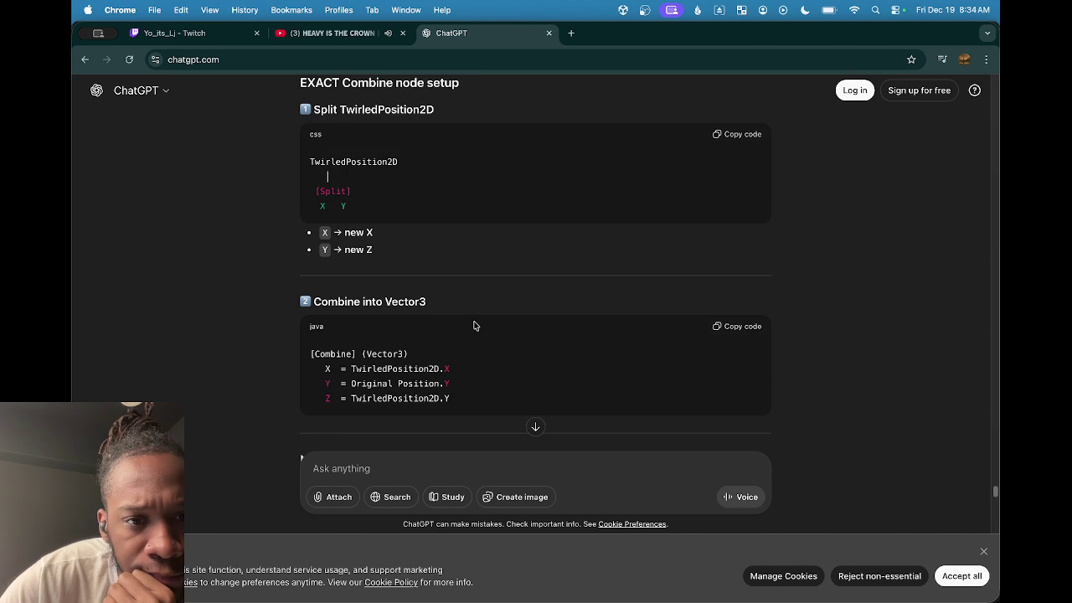
left_click(744, 572)
scroll(617, 333, "up", 3)
scroll(594, 329, "up", 2)
key("space")
Add a Vector 3 node via the 'vect' search, select it and frame the whole graph.
type("ne")
key("BackSpace")
key("BackSpace")
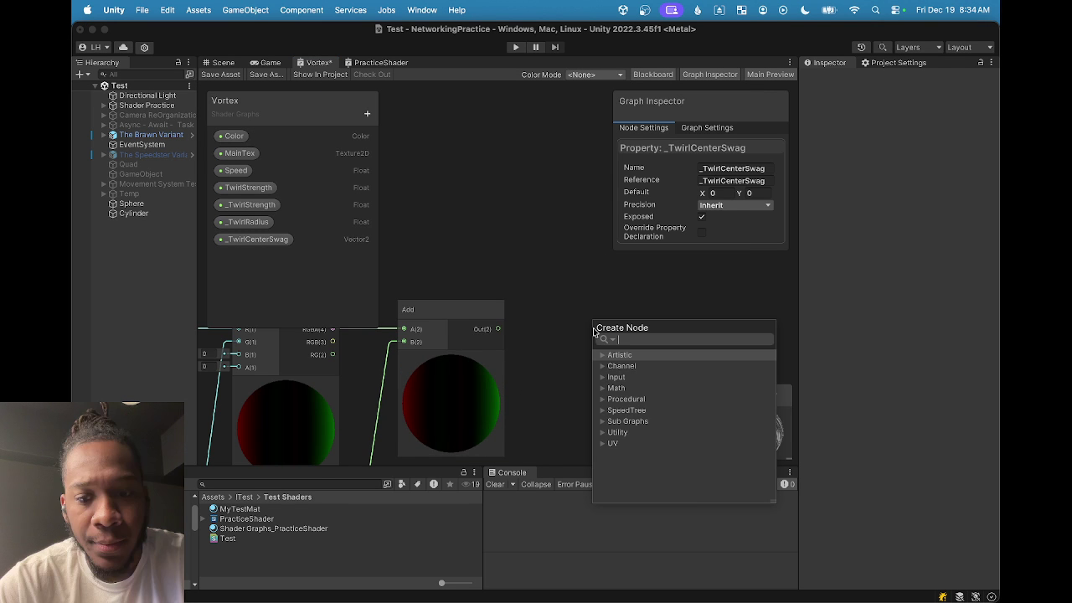
type("vect")
left_click(650, 410)
scroll(630, 281, "down", 4)
left_click(595, 303)
key("a")
scroll(446, 369, "up", 5)
scroll(486, 367, "up", 2)
scroll(486, 372, "down", 2)
Scroll the ChatGPT reply between the Combine setup and the Add node inputs sections.
left_click(606, 580)
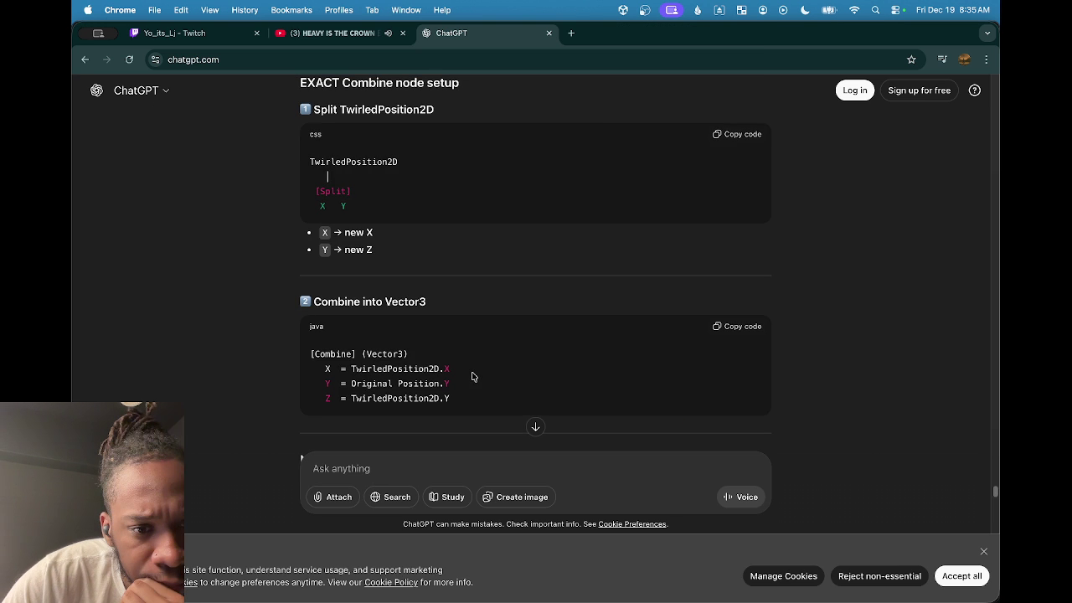
scroll(474, 374, "down", 1)
scroll(469, 370, "up", 2)
scroll(469, 373, "up", 2)
mouse_move(603, 590)
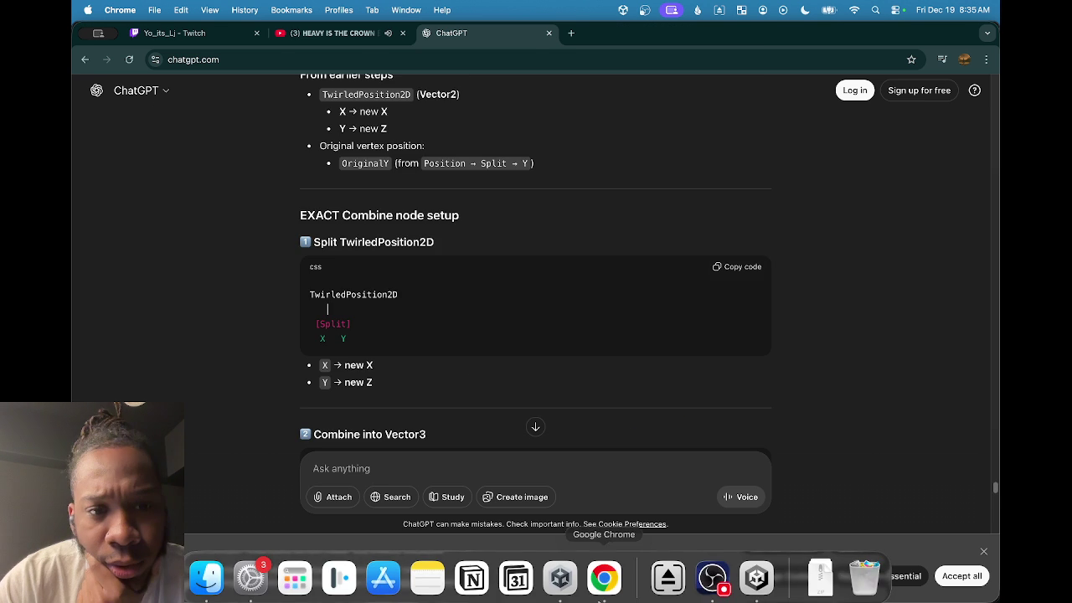
scroll(440, 269, "up", 8)
scroll(440, 269, "up", 4)
scroll(444, 273, "up", 3)
scroll(456, 276, "down", 3)
Add a Split after the Add node, wire its R into Vector 3's X, and delete the Y wire.
mouse_move(671, 597)
left_click(561, 578)
scroll(435, 278, "down", 5)
scroll(435, 278, "up", 5)
mouse_move(541, 306)
left_mouse_down()
mouse_move(602, 300)
mouse_move(538, 319)
left_mouse_up()
key("space")
type("spl")
left_click(546, 331)
mouse_move(609, 304)
left_mouse_down()
mouse_move(539, 308)
mouse_move(609, 324)
left_mouse_up()
left_click(584, 319)
key("BackSpace")
Add a Position node with its own Split node placed beside it.
key("space")
type("pos")
key("Return")
left_click_drag(520, 222, 456, 116)
left_click_drag(492, 128, 589, 124)
type("spl")
key("Return")
middle_click(586, 251)
mouse_move(560, 186)
left_mouse_down()
mouse_move(485, 173)
mouse_move(544, 389)
left_mouse_up()
scroll(544, 389, "down", 5)
scroll(487, 201, "up", 5)
Wire the Vector 3's Z input, then view the swirl on the character in the Scene view.
mouse_move(487, 201)
left_mouse_down()
mouse_move(533, 471)
mouse_move(586, 327)
left_mouse_up()
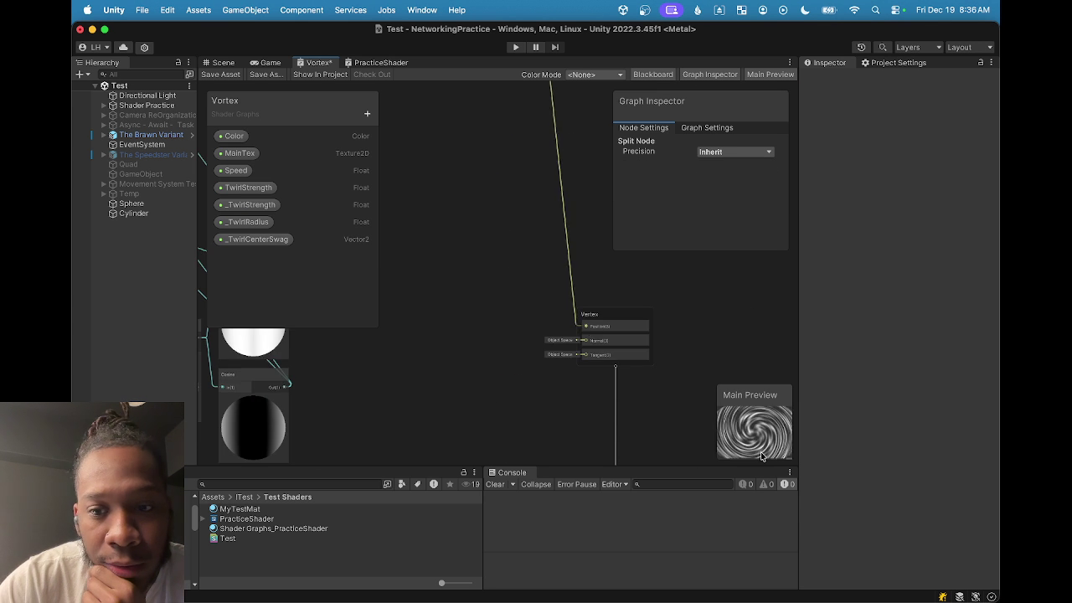
scroll(433, 252, "down", 3)
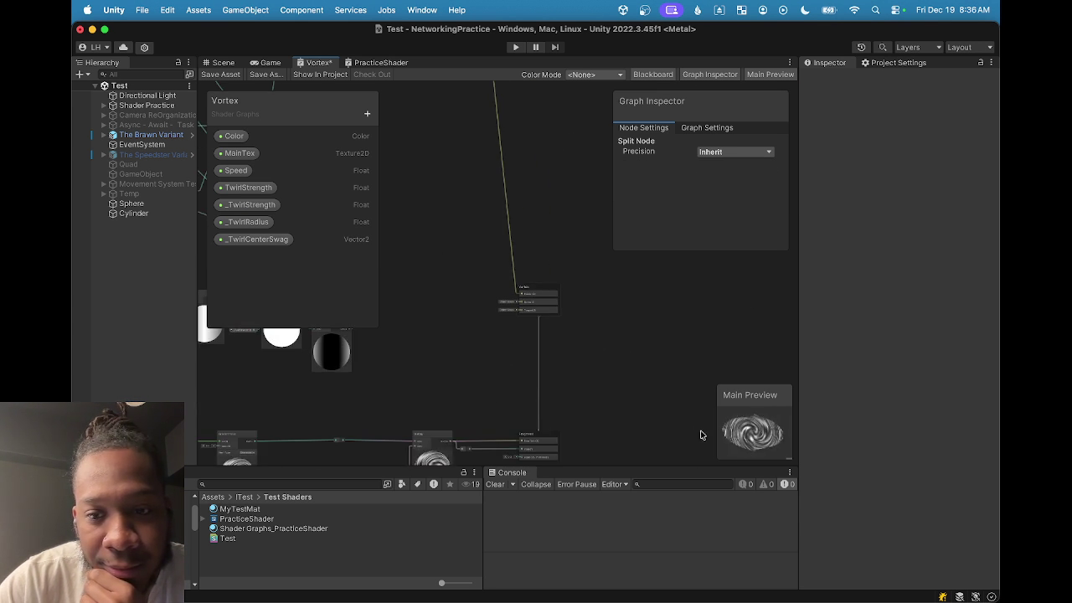
scroll(407, 290, "down", 5)
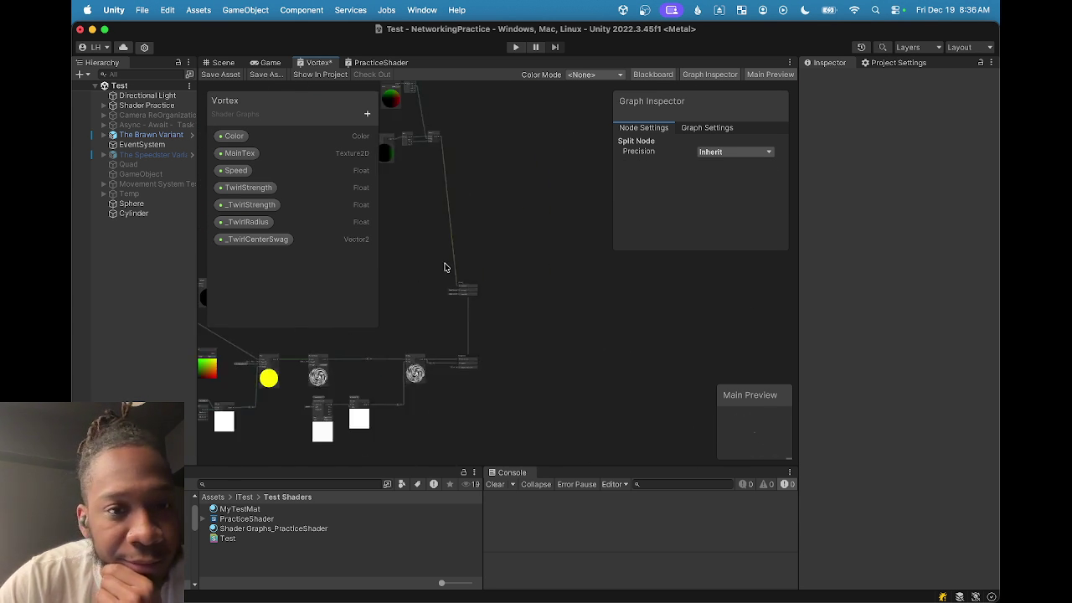
scroll(539, 304, "up", 5)
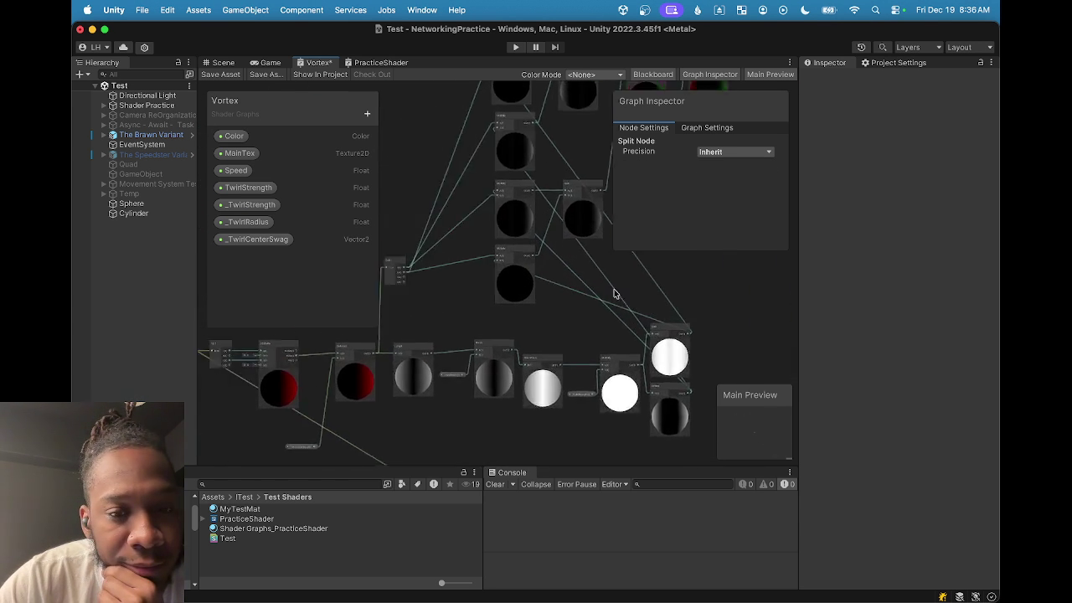
left_click_drag(646, 329, 569, 425)
scroll(616, 340, "up", 3)
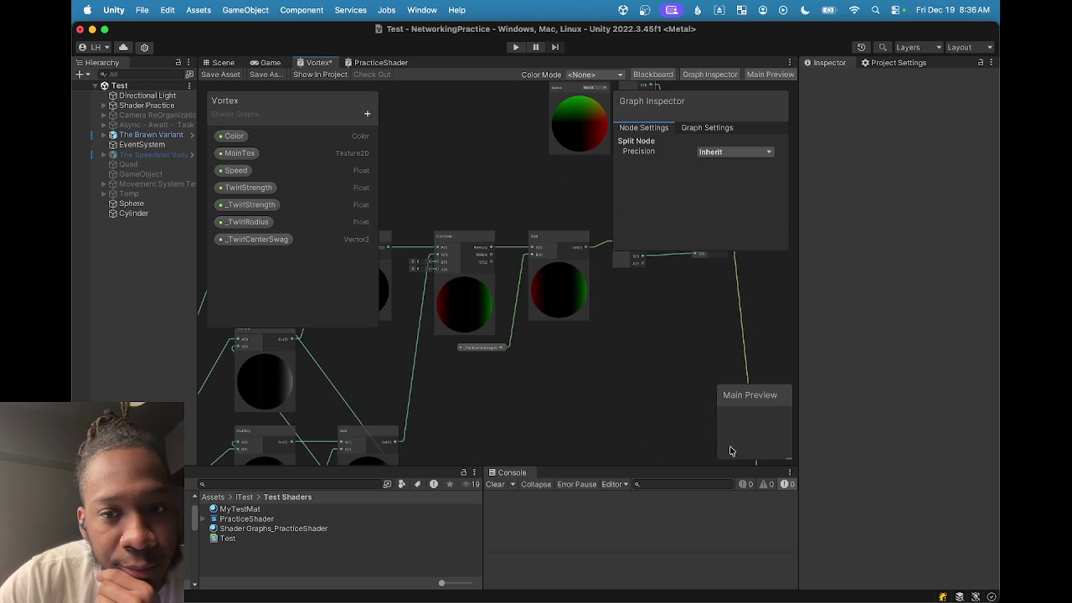
left_click(222, 63)
mouse_move(386, 285)
left_mouse_down()
mouse_move(424, 293)
mouse_move(406, 285)
mouse_move(400, 313)
mouse_move(347, 304)
mouse_move(521, 288)
left_mouse_up()
key("w")
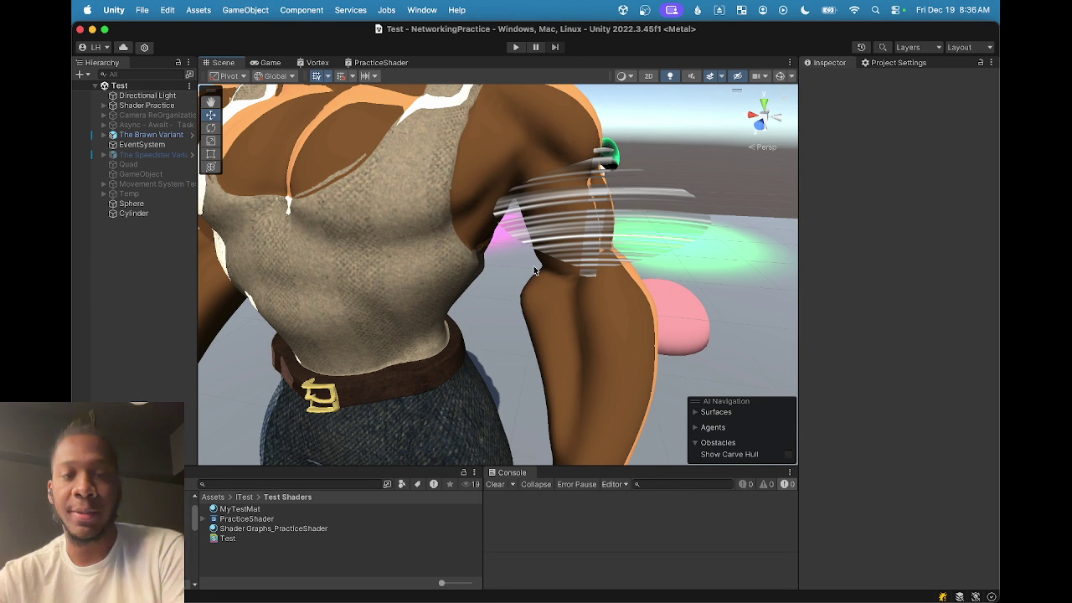
mouse_move(536, 270)
left_mouse_down()
mouse_move(553, 268)
mouse_move(567, 407)
mouse_move(452, 402)
mouse_move(574, 346)
mouse_move(562, 359)
mouse_move(460, 311)
left_mouse_up()
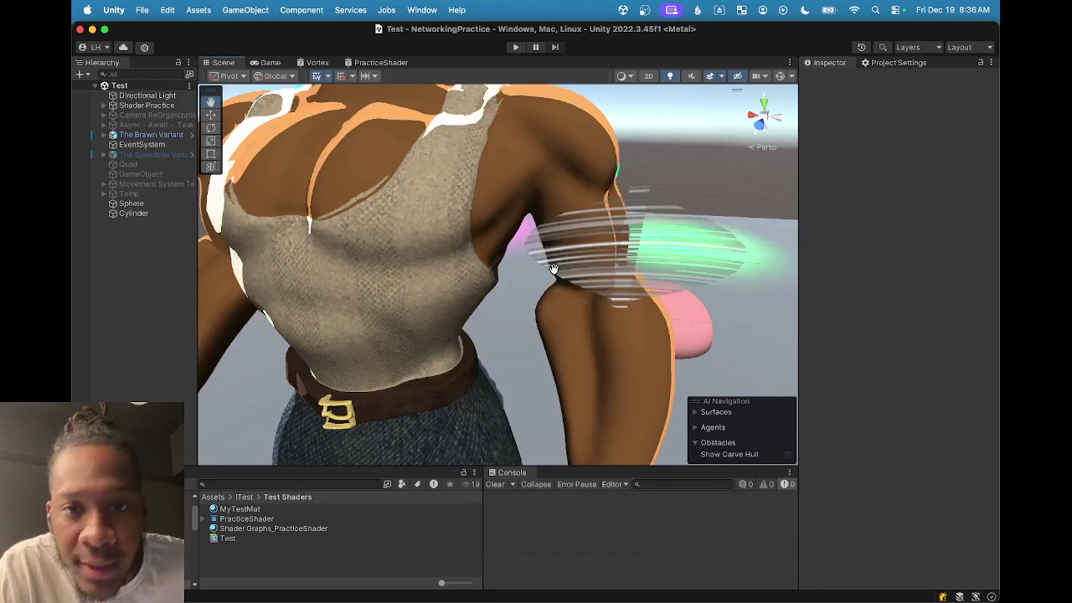
Return to the Vortex graph and box-select a group of nodes near the output.
left_click(317, 63)
scroll(509, 228, "down", 5)
scroll(486, 210, "up", 2)
scroll(593, 384, "up", 2)
mouse_move(593, 383)
left_mouse_down()
mouse_move(419, 405)
mouse_move(654, 355)
left_mouse_up()
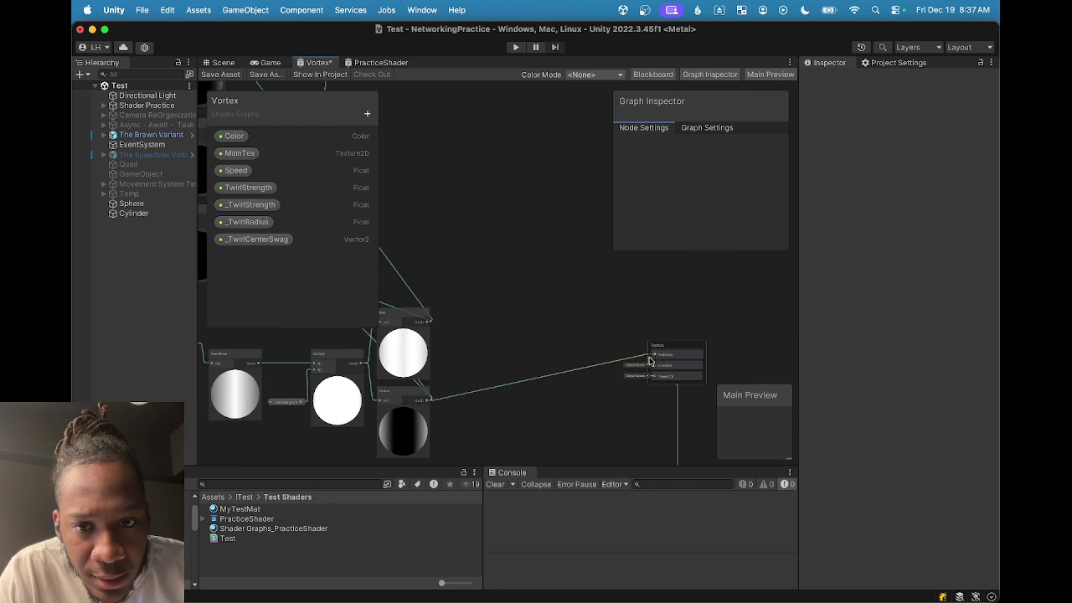
scroll(471, 350, "down", 5)
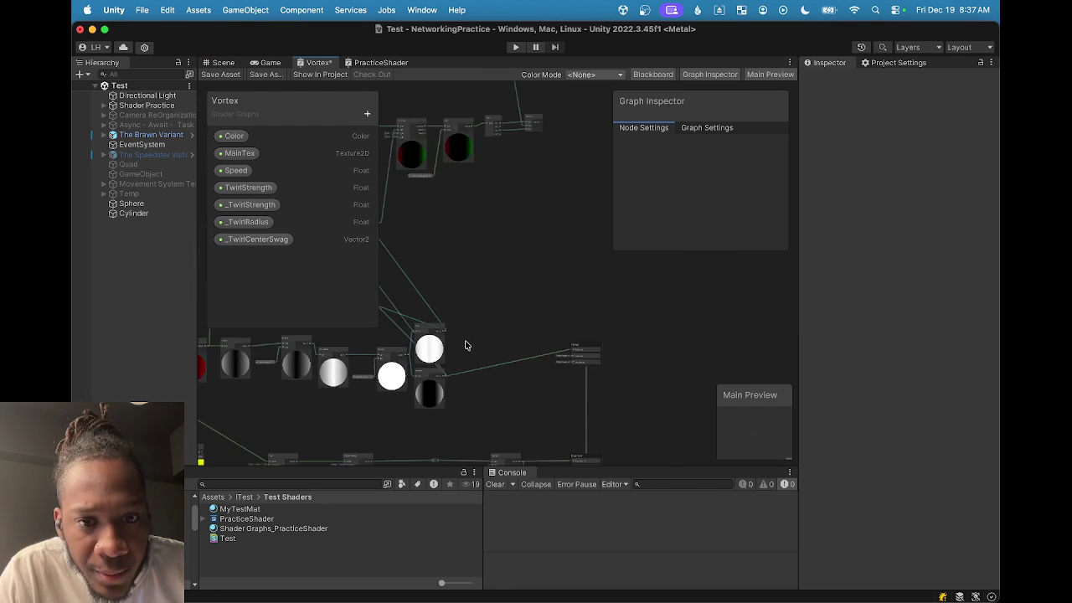
scroll(462, 238, "down", 2)
left_click_drag(463, 239, 461, 319)
mouse_move(577, 305)
left_mouse_down()
mouse_move(502, 255)
mouse_move(509, 198)
mouse_move(480, 178)
left_mouse_up()
scroll(492, 237, "up", 6)
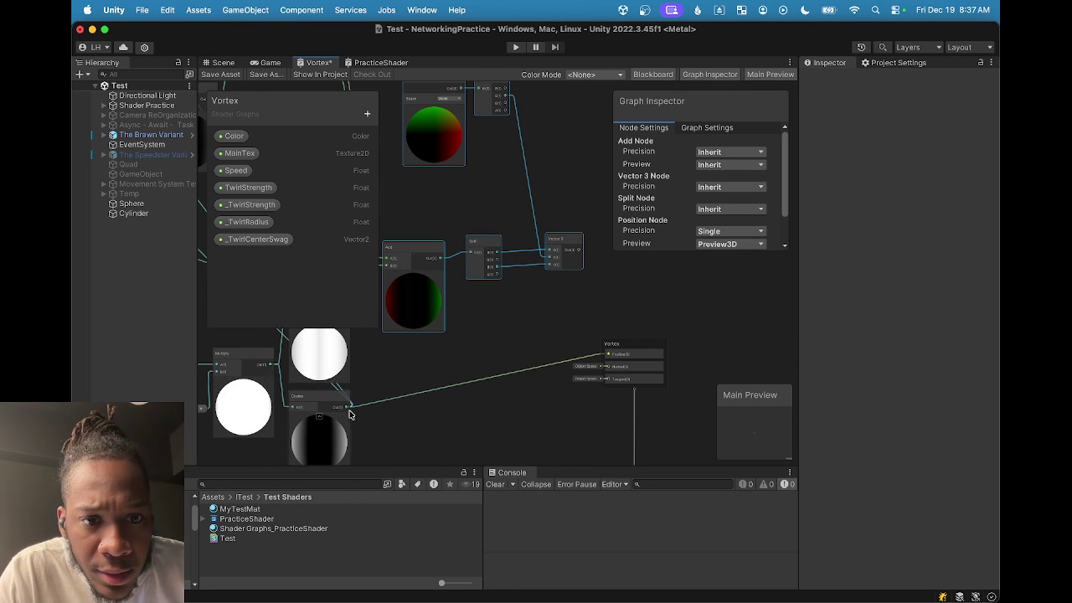
Move the Cosine node beside Sine, wire its output into Vector 3, and rotate the preview.
mouse_move(343, 405)
left_mouse_down()
mouse_move(447, 352)
mouse_move(555, 252)
mouse_move(606, 350)
left_mouse_up()
scroll(409, 305, "down", 5)
mouse_move(470, 221)
left_mouse_down()
mouse_move(522, 313)
mouse_move(595, 363)
left_mouse_up()
scroll(710, 433, "down", 3)
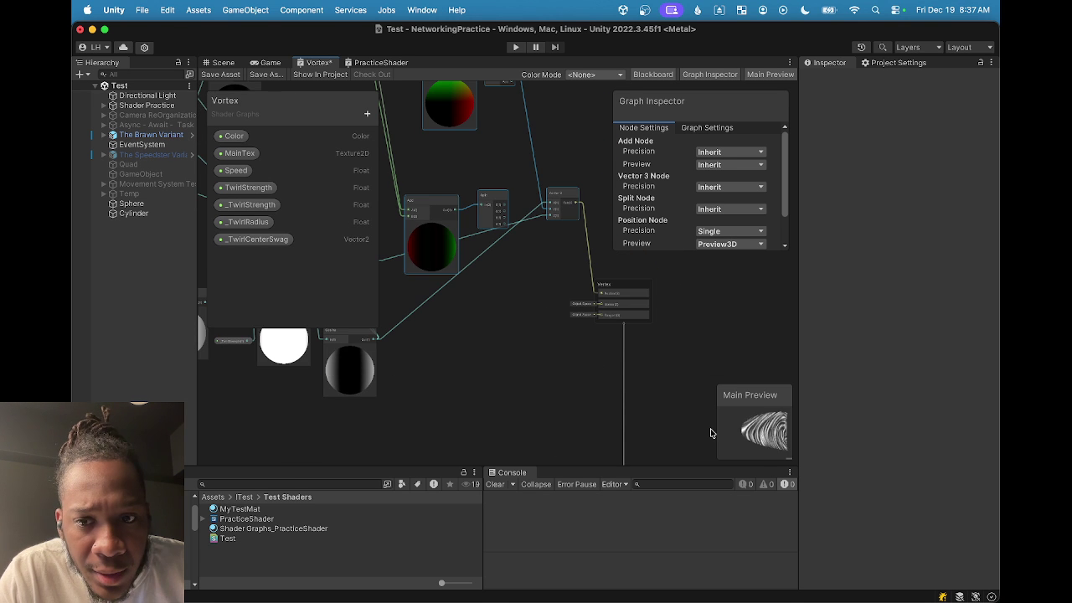
left_click_drag(759, 456, 740, 440)
scroll(589, 342, "up", 3)
scroll(386, 434, "down", 3)
mouse_move(377, 436)
left_mouse_down()
mouse_move(546, 307)
mouse_move(556, 286)
left_mouse_up()
mouse_move(754, 434)
left_mouse_down()
mouse_move(701, 434)
mouse_move(738, 430)
left_mouse_up()
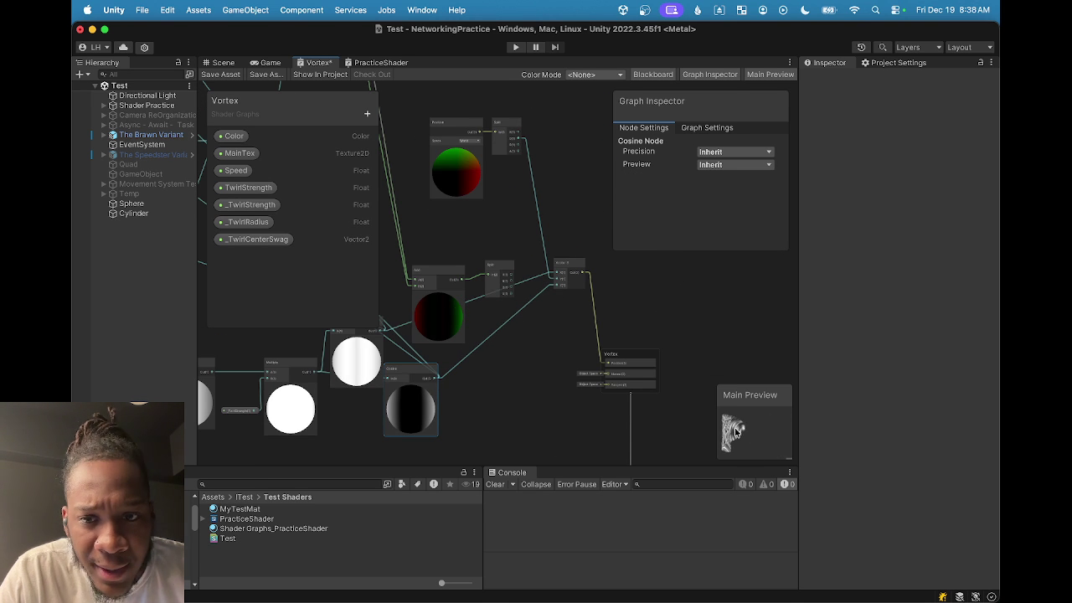
mouse_move(736, 430)
left_mouse_down()
mouse_move(741, 444)
mouse_move(743, 432)
left_mouse_up()
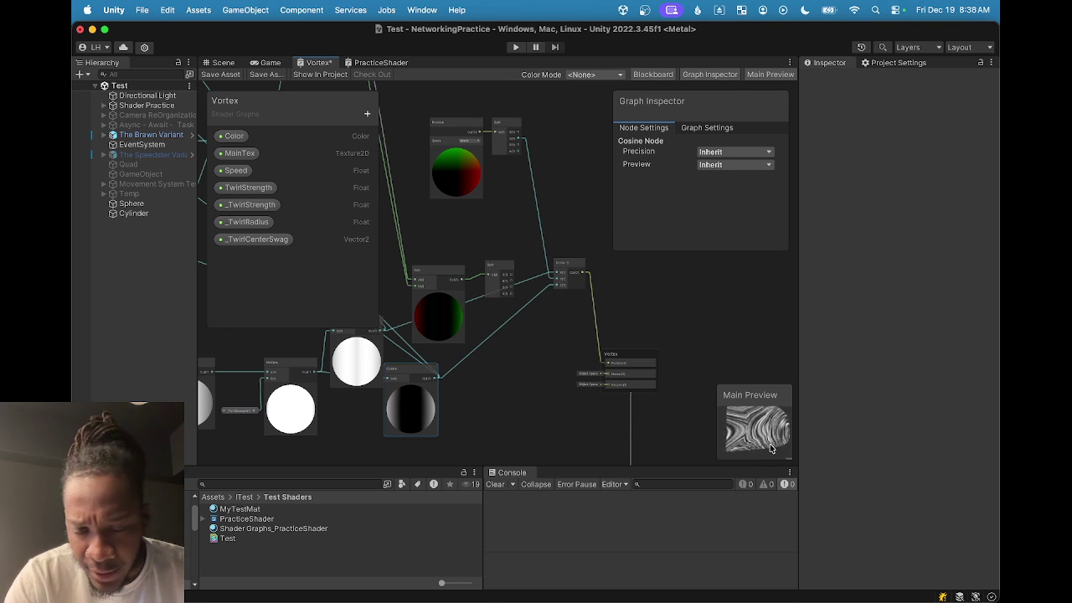
mouse_move(742, 432)
left_mouse_down()
mouse_move(763, 450)
mouse_move(758, 475)
mouse_move(783, 457)
left_mouse_up()
scroll(615, 392, "up", 5)
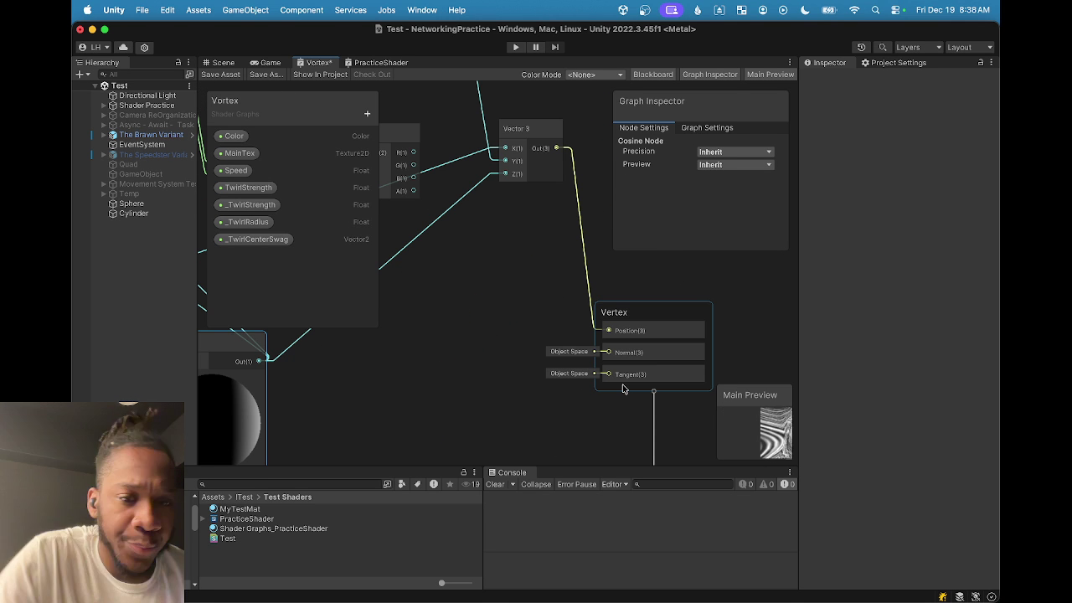
scroll(558, 335, "down", 5)
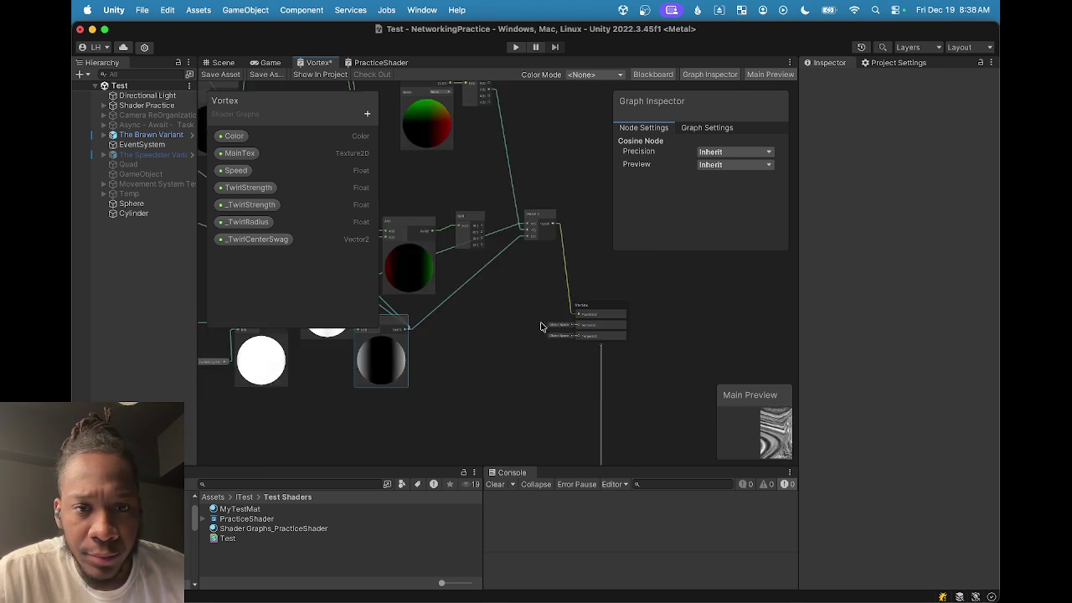
scroll(438, 342, "up", 3)
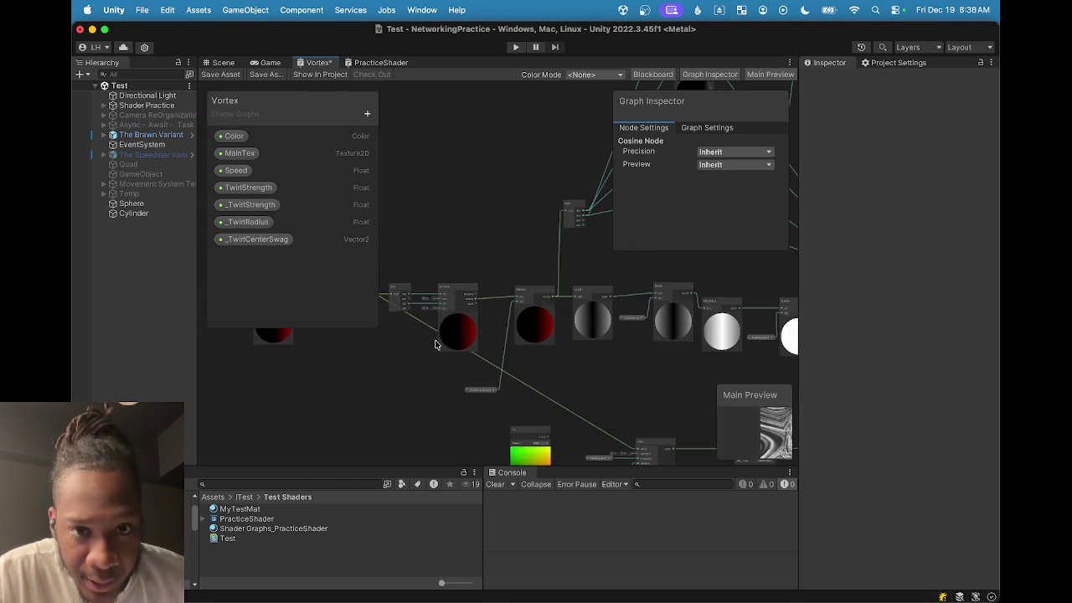
Bring the left-hand nodes into view and reposition the Gradient Noise node.
scroll(577, 352, "up", 2)
scroll(460, 377, "down", 2)
scroll(461, 377, "down", 4)
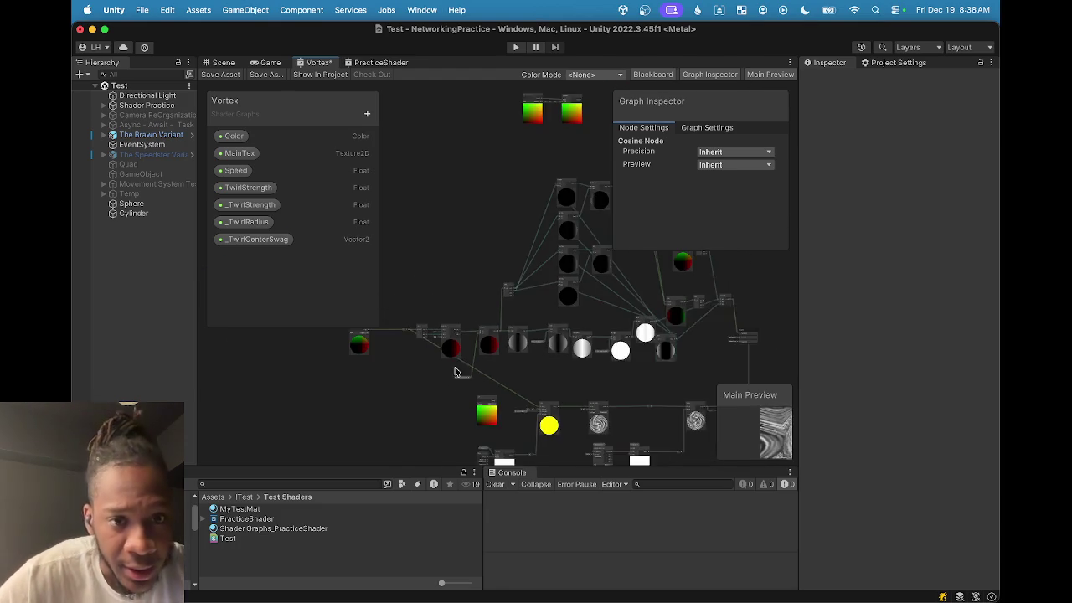
scroll(494, 318, "up", 5)
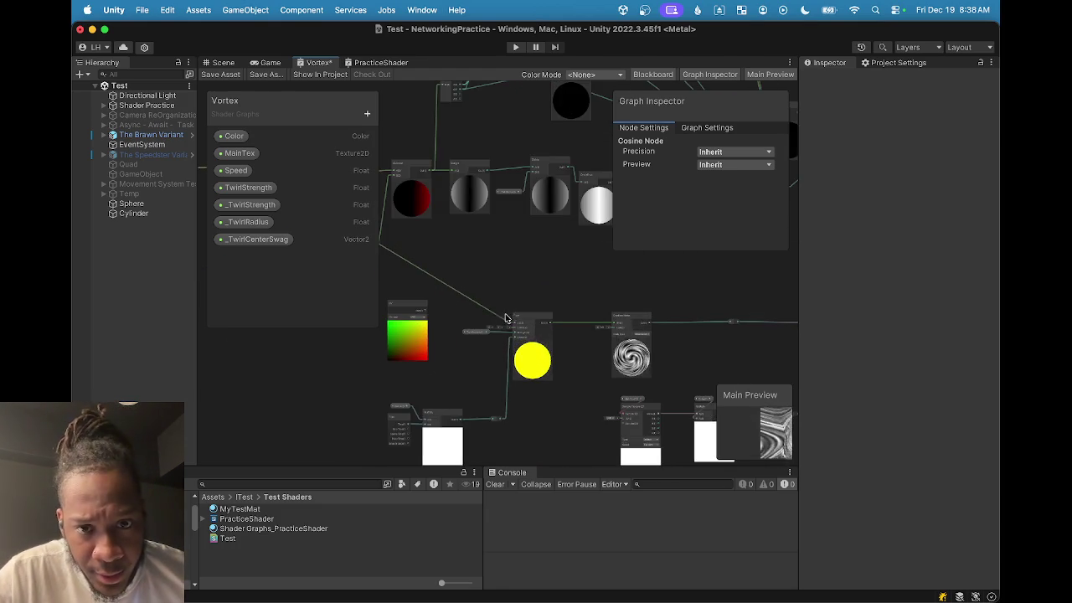
scroll(513, 306, "down", 4)
scroll(549, 344, "up", 3)
left_click_drag(446, 421, 660, 418)
left_click_drag(586, 388, 586, 361)
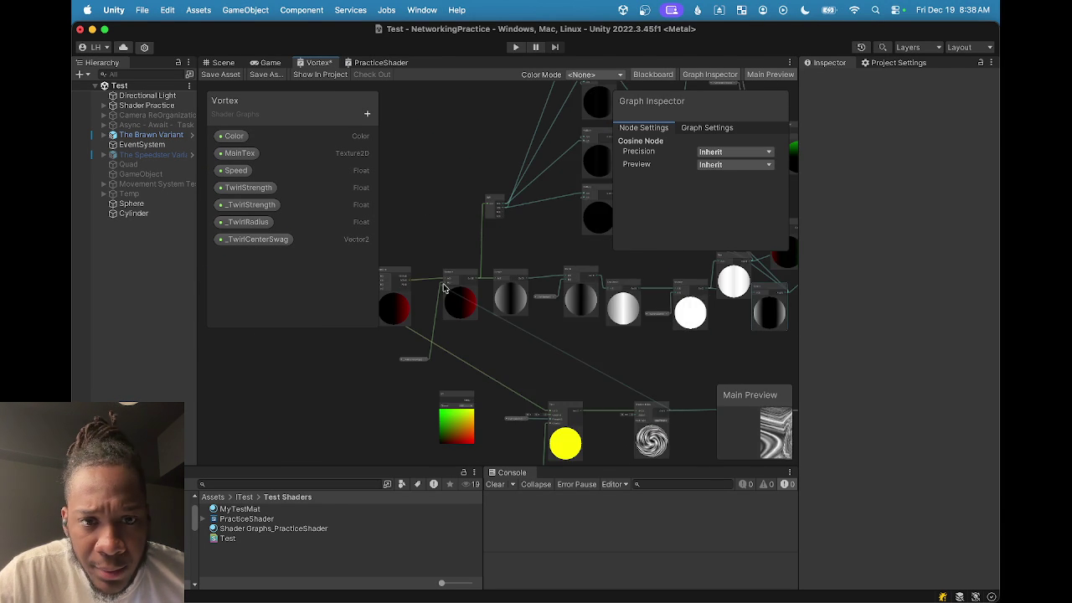
mouse_move(654, 409)
left_mouse_down()
mouse_move(606, 374)
mouse_move(661, 385)
mouse_move(662, 369)
mouse_move(671, 454)
left_mouse_up()
Delete the _TwirlCenterSwag link into the Subtract node's B input.
scroll(565, 265, "down", 5)
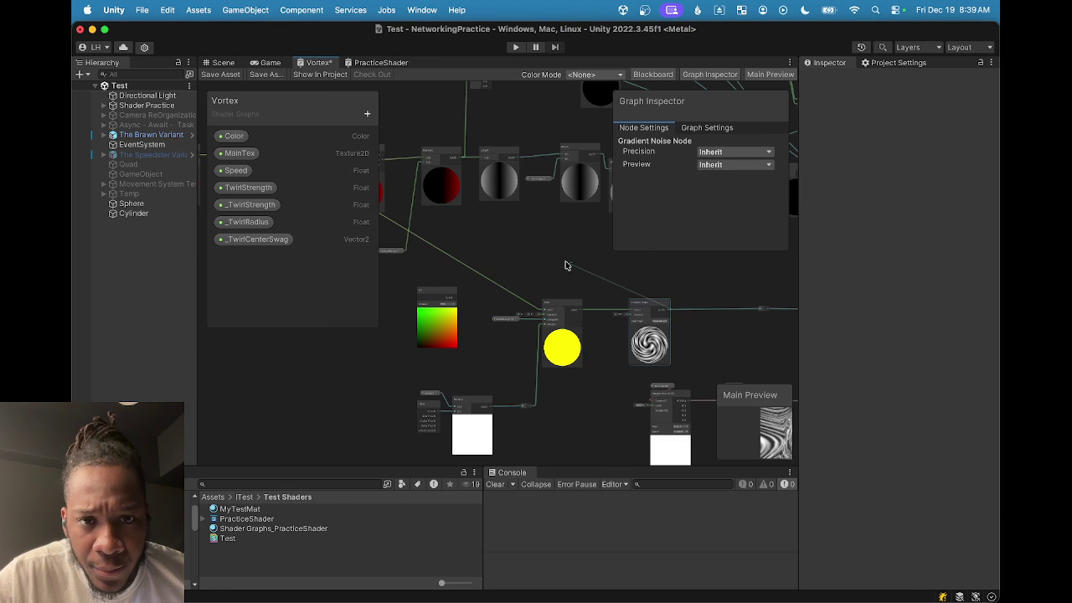
scroll(423, 164, "up", 3)
scroll(509, 323, "up", 2)
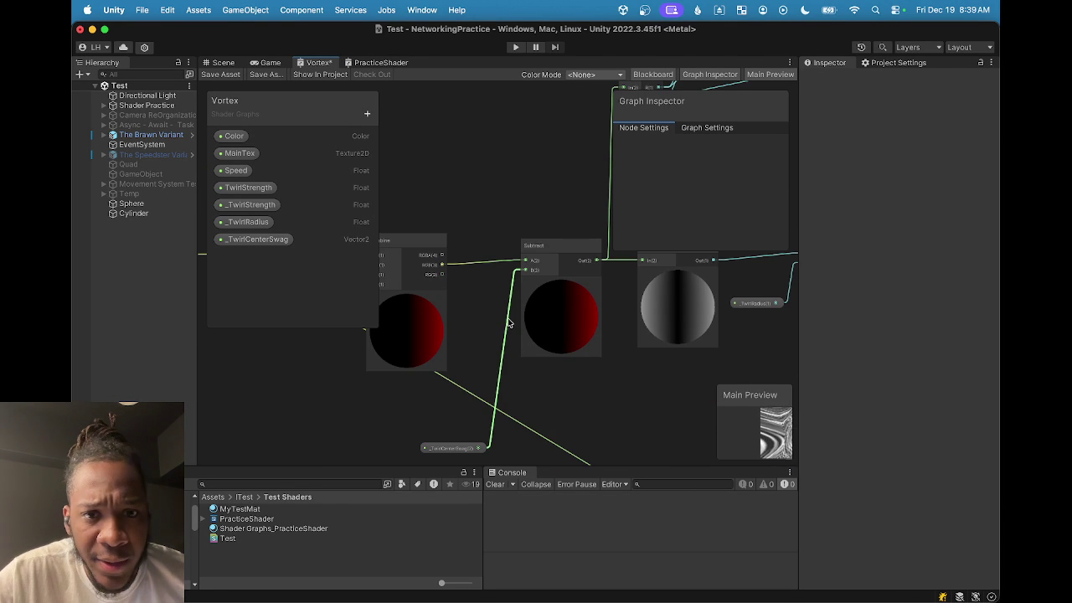
left_click(506, 325)
key("BackSpace")
Pull a new connection from the swirl node's output and nudge the Gradient Noise node down.
scroll(528, 368, "down", 3)
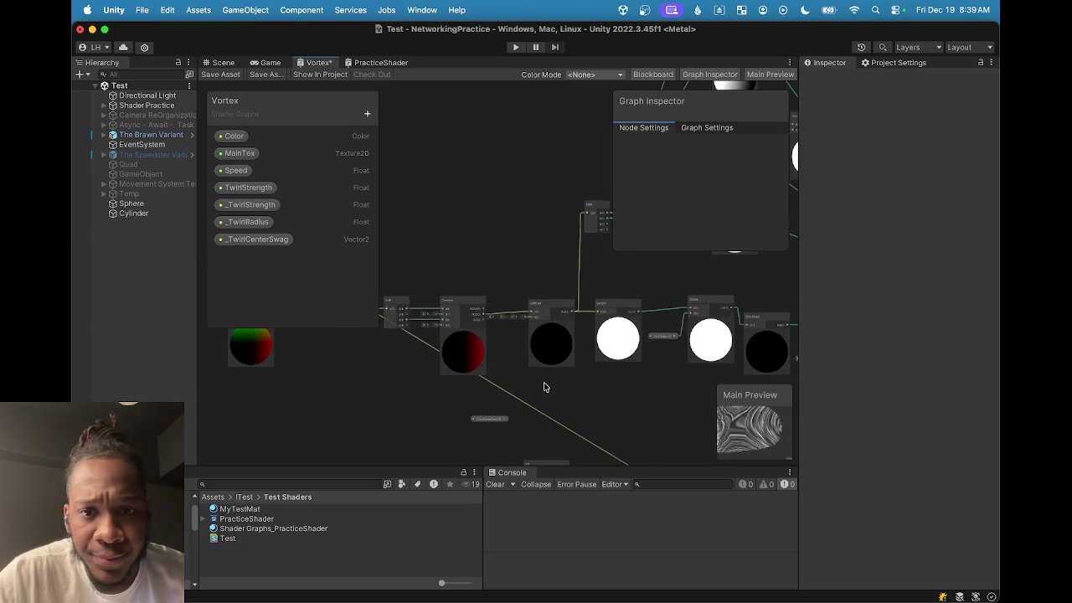
scroll(548, 311, "down", 3)
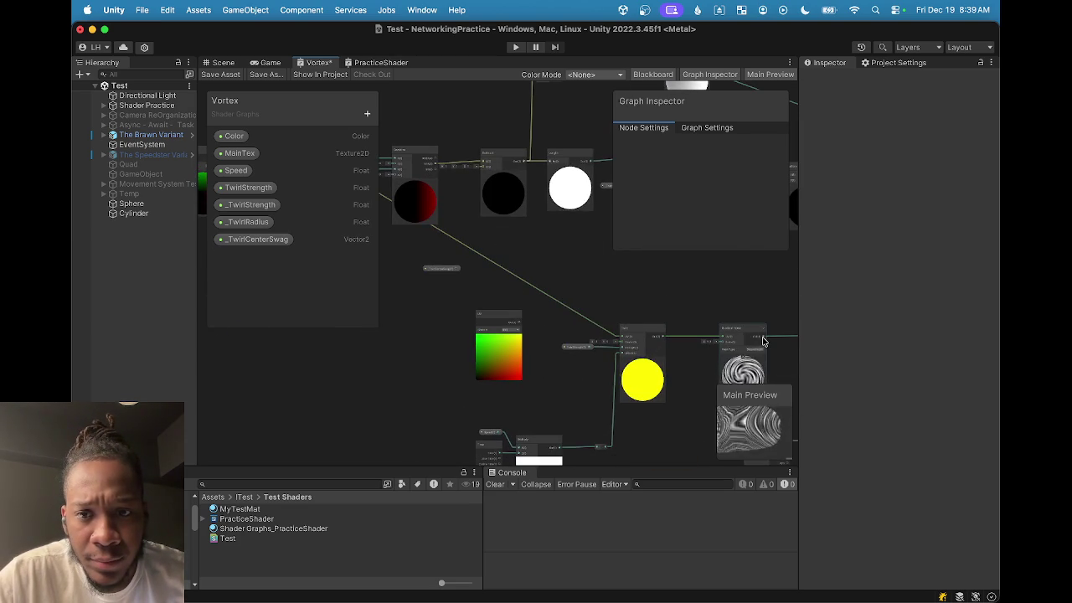
scroll(743, 340, "right", 1)
mouse_move(744, 341)
left_mouse_down()
mouse_move(463, 207)
mouse_move(462, 179)
mouse_move(562, 316)
left_mouse_up()
left_click(536, 266)
scroll(505, 349, "up", 5)
scroll(486, 274, "down", 3)
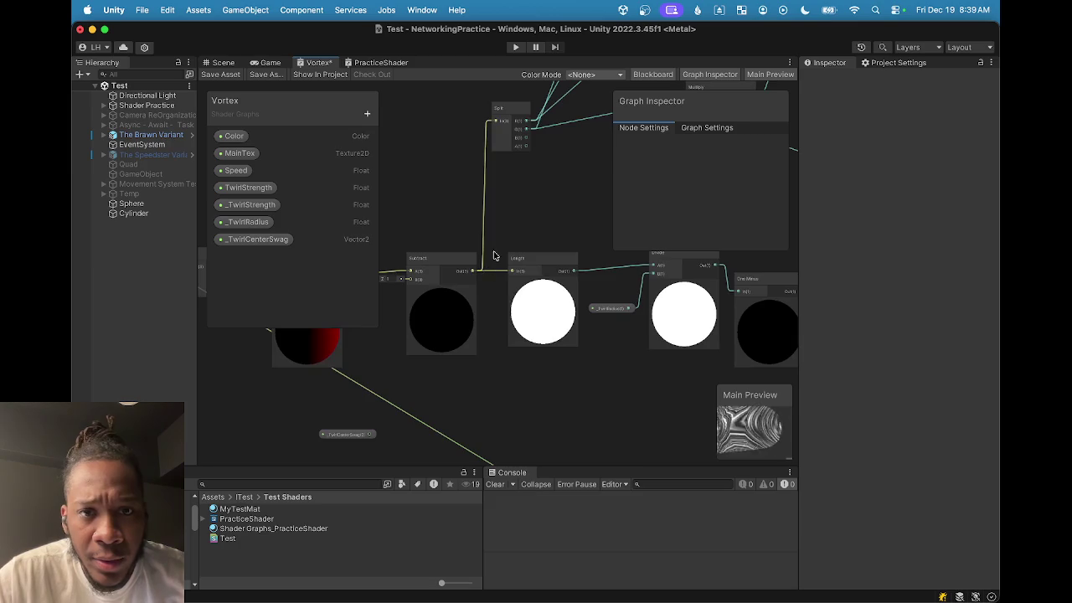
mouse_move(402, 329)
left_mouse_down()
mouse_move(487, 324)
mouse_move(524, 192)
left_mouse_up()
left_click_drag(713, 346, 714, 362)
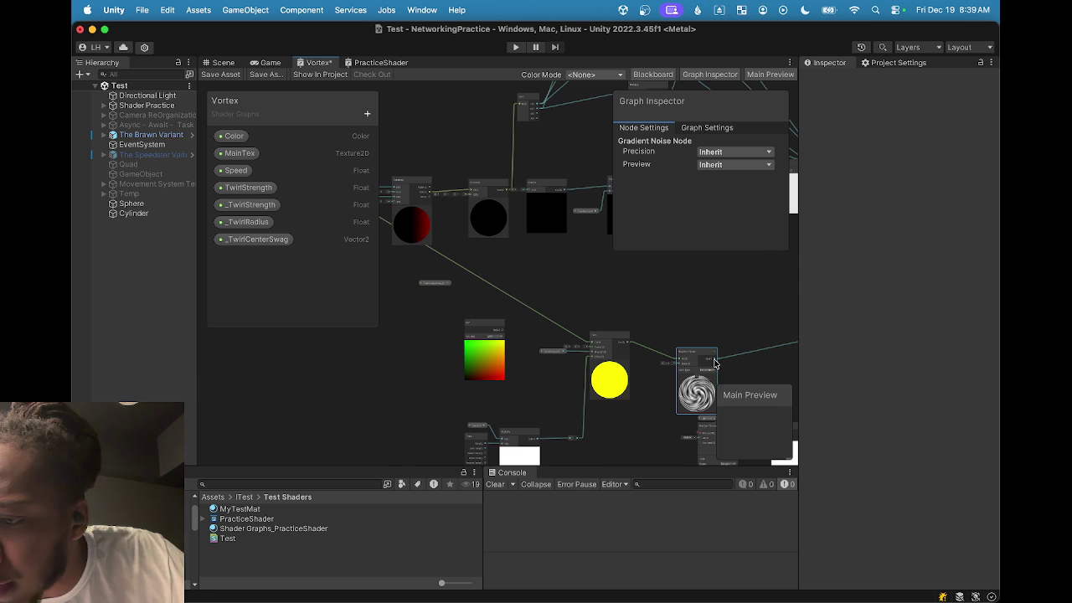
Move the swirl node up and left and pull a new connection from its input.
mouse_move(714, 363)
left_mouse_down()
mouse_move(684, 330)
mouse_move(684, 341)
left_mouse_up()
mouse_move(661, 343)
left_mouse_down()
mouse_move(541, 257)
mouse_move(433, 293)
left_mouse_up()
scroll(434, 293, "down", 1)
scroll(469, 305, "down", 2)
scroll(494, 319, "up", 2)
scroll(663, 347, "up", 1)
scroll(662, 347, "up", 2)
mouse_move(576, 270)
left_mouse_down()
mouse_move(534, 371)
mouse_move(502, 370)
mouse_move(552, 394)
mouse_move(571, 387)
left_mouse_up()
scroll(746, 440, "down", 3)
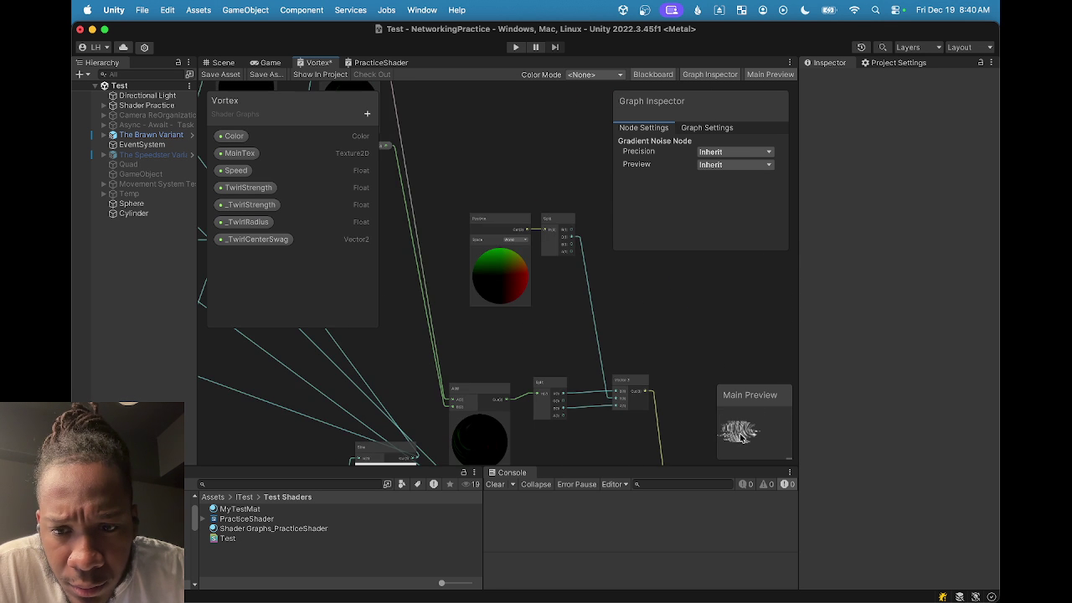
scroll(746, 436, "up", 3)
Save the Vortex graph and orbit the Scene view around the character.
left_click(220, 75)
left_click(223, 62)
scroll(465, 253, "up", 5)
left_click_drag(552, 257, 548, 257)
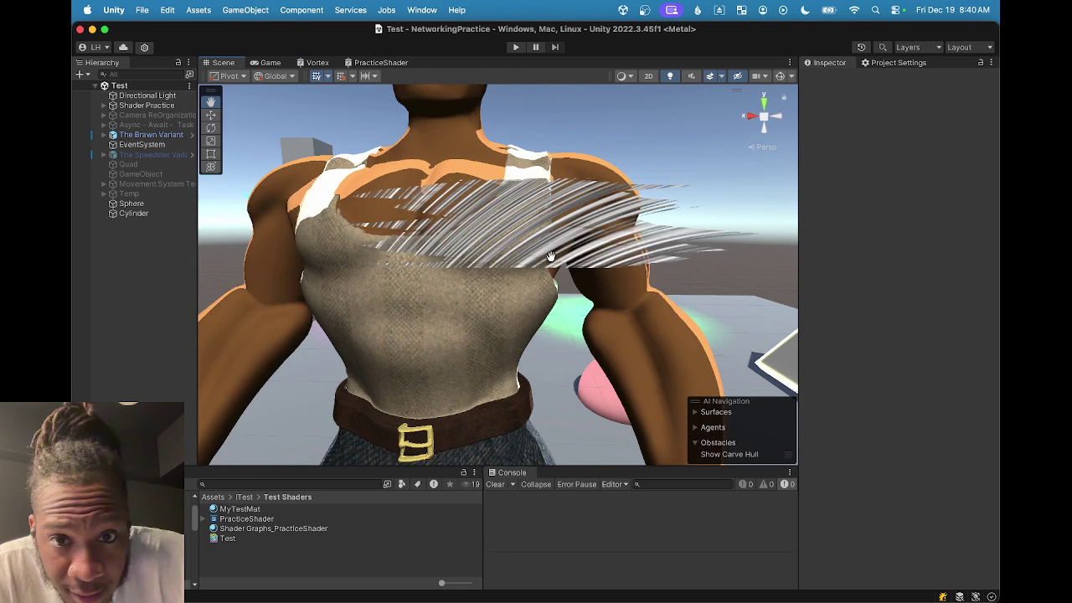
Switch the Scene view to the Move tool (W).
key("w")
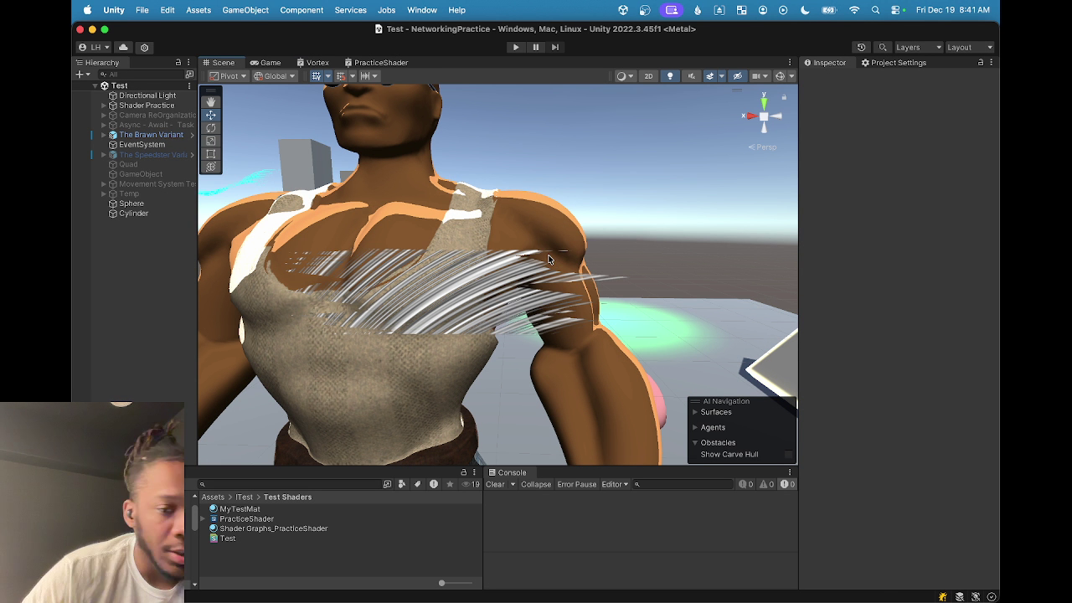
Begin a fresh ChatGPT prompt: starting from scratch, happy with the Shader Graph fragment portion.
left_click(626, 577)
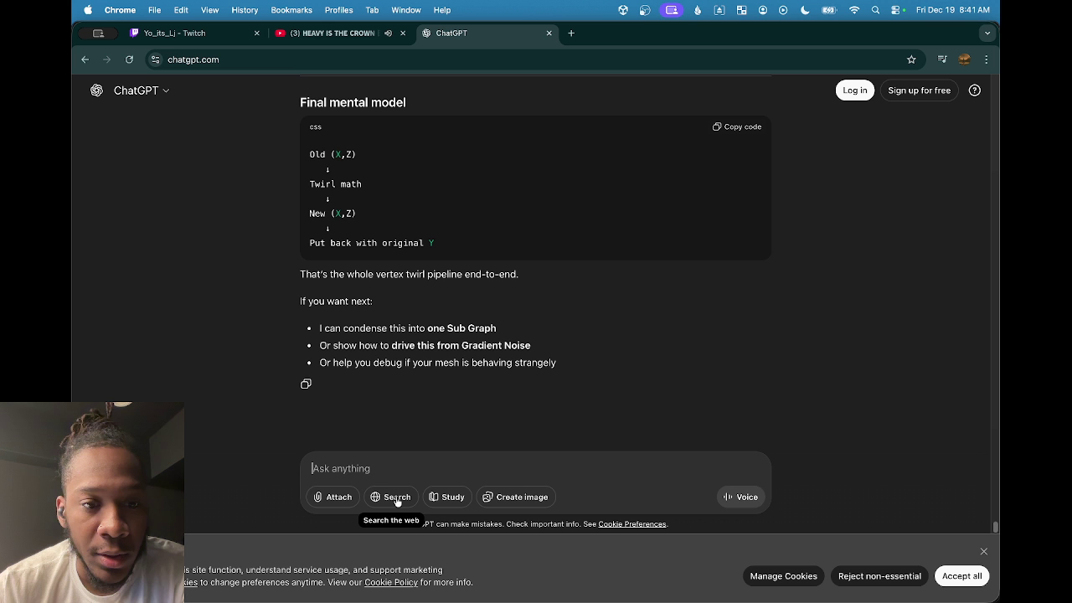
type("Forget everything ,w")
key("BackSpace")
type("were s")
type("tarting from sctrach. I have a shader")
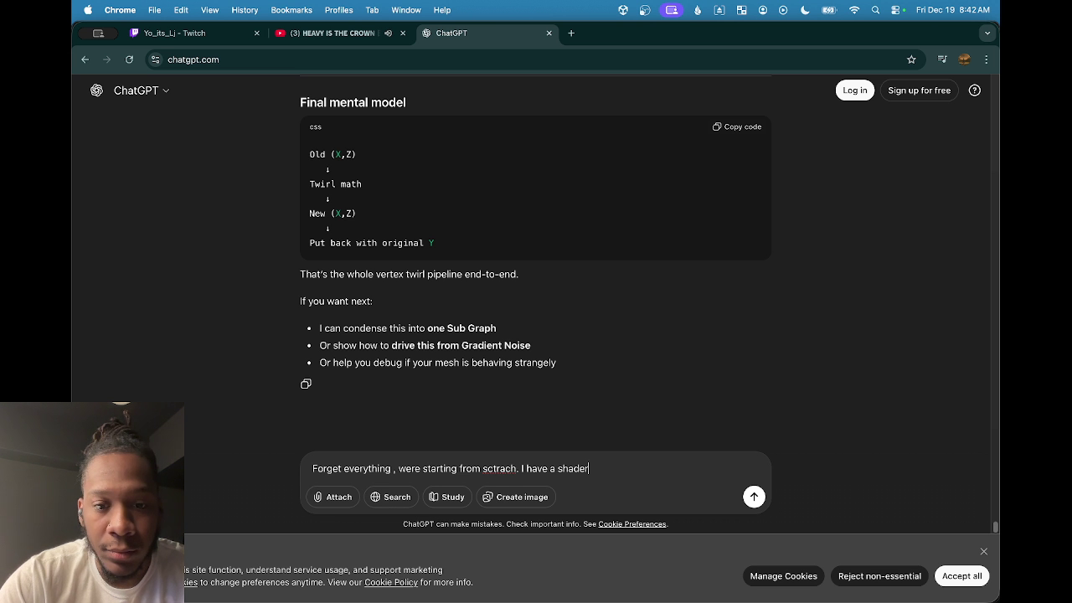
type(" with")
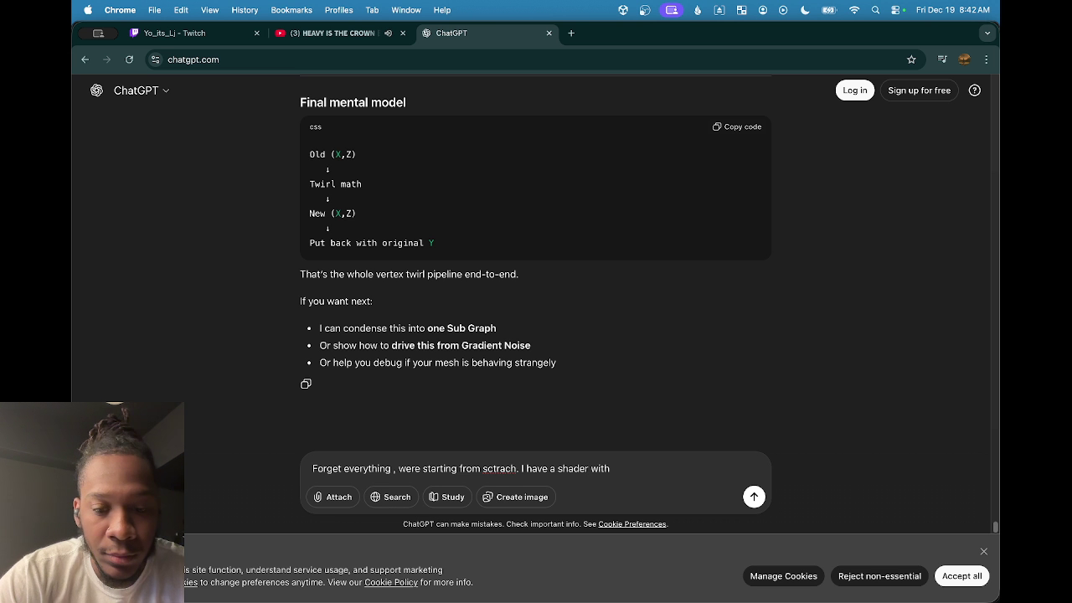
key("BackSpace")
key("BackSpace")
key("BackSpace")
type("m making a shader in unitys shader graph")
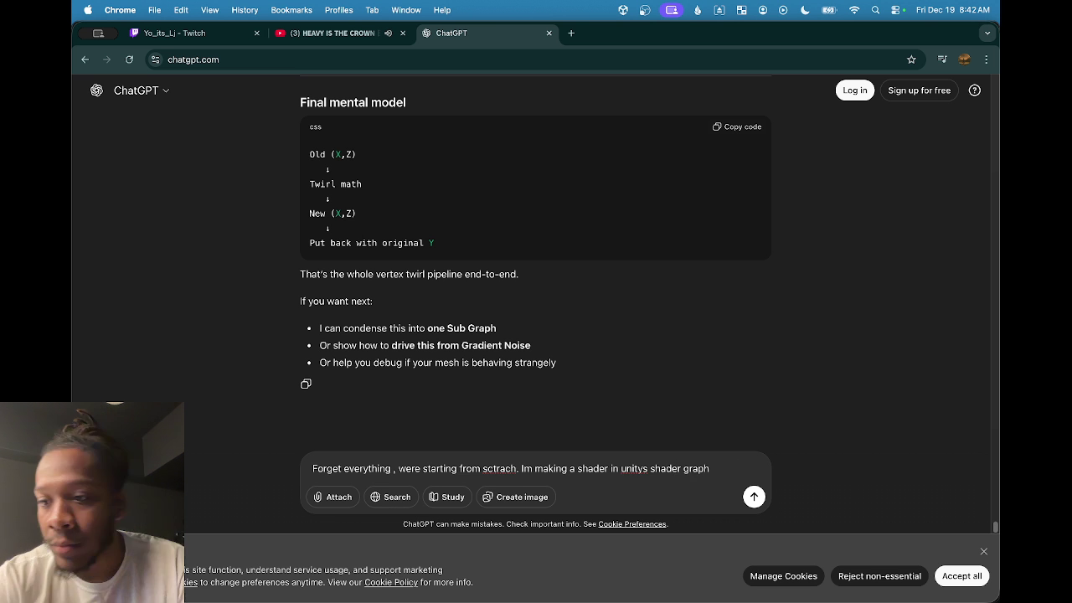
type(" Im happy with the fragemt")
key("BackSpace")
type("ent shader portion but the swa")
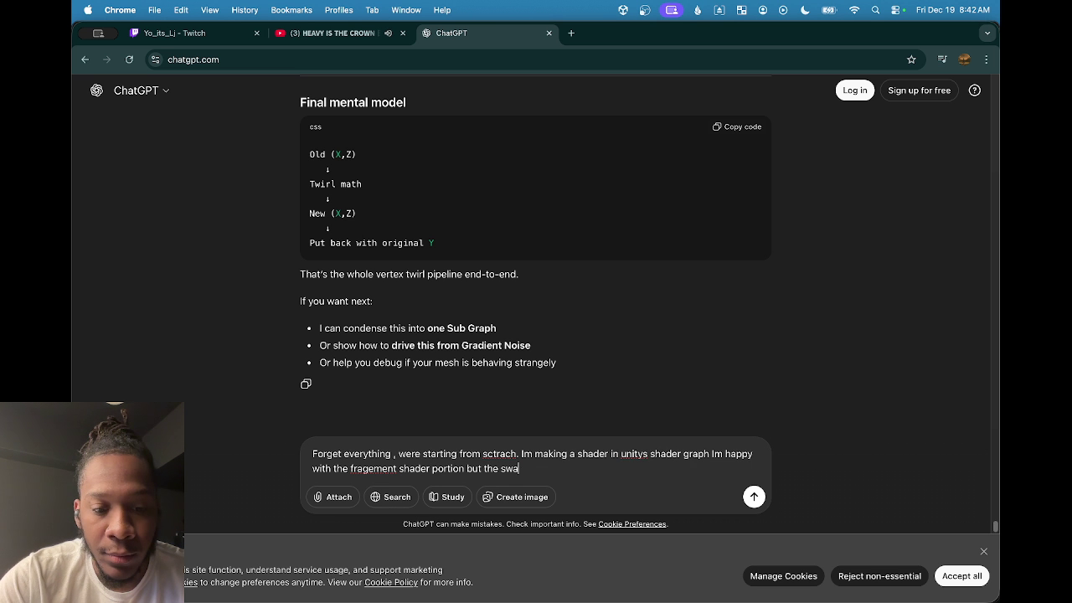
Continue the prompt: the vertex shader needs noise so the hard exterior line wobbles.
key("BackSpace")
key("BackSpace")
key("BackSpace")
type("vertext shader ieaves much to be der")
key("BackSpace")
type("sired. The shape i")
key("BackSpace")
type("s exterior line is just so hard and solid. I just want to add some noise to make the edes m")
key("BackSpace")
key("BackSpace")
key("BackSpace")
type("ges move a little bit and bust up the hard etierour line of the unl")
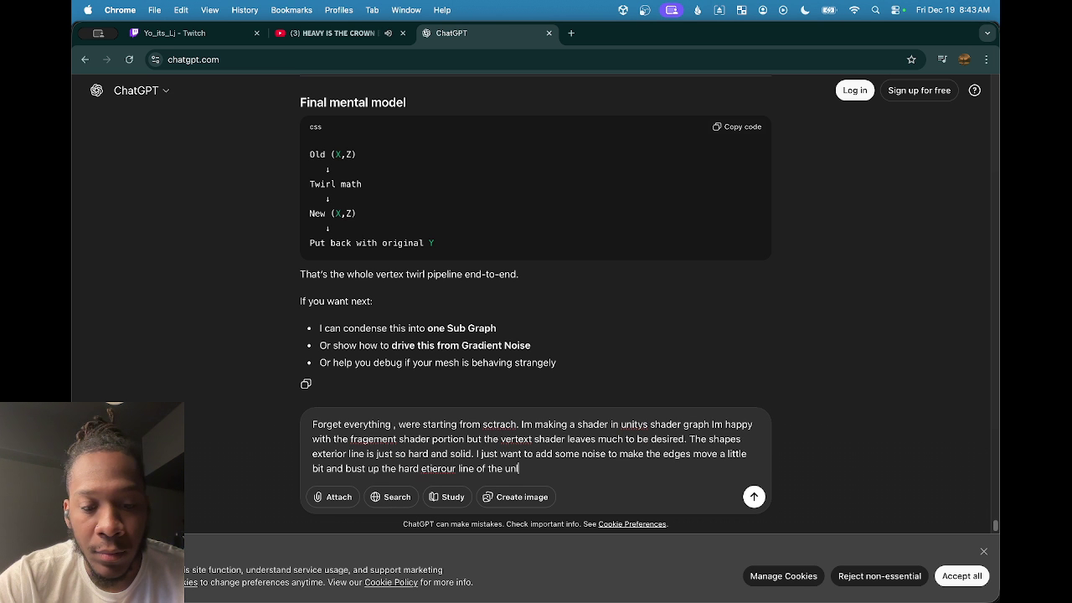
type("derlyign")
key("BackSpace")
key("BackSpace")
Finish the prompt with 'mesh', send it, and read through the vertex noise displacement reply.
type("mesh")
key("Return")
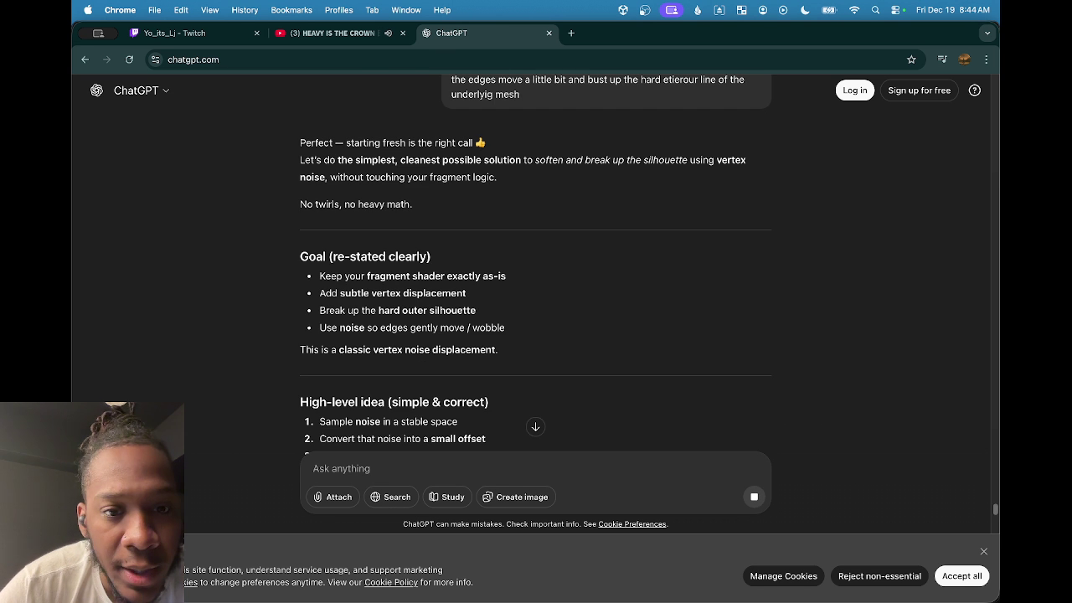
scroll(430, 260, "down", 1)
scroll(352, 255, "down", 5)
scroll(386, 263, "down", 8)
scroll(368, 324, "down", 3)
scroll(369, 324, "down", 5)
scroll(377, 316, "down", 10)
scroll(380, 314, "down", 7)
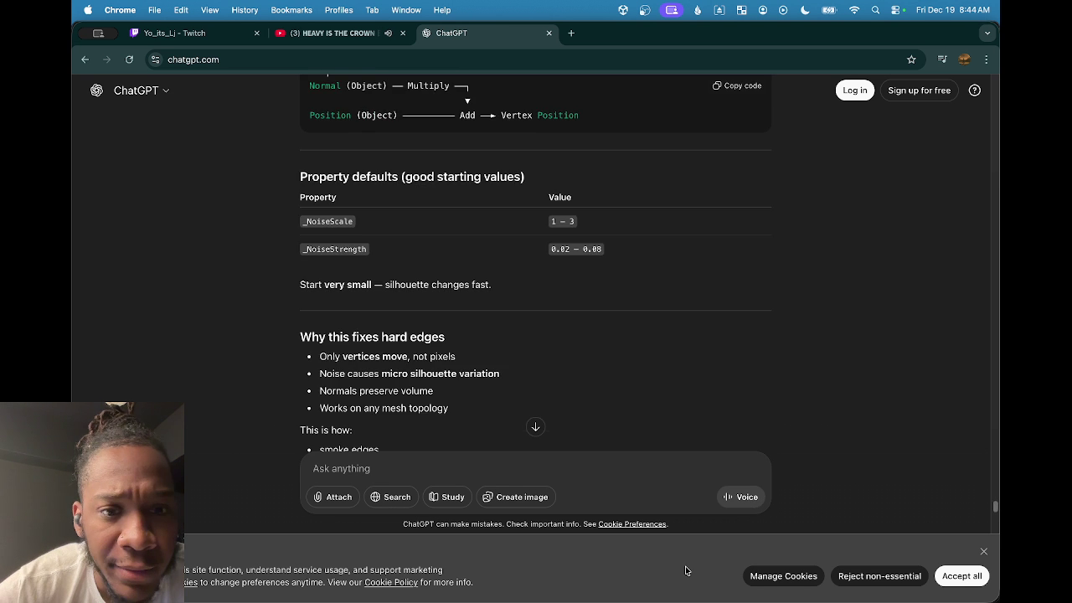
Return to Unity and bring up the Vortex shader graph.
left_click(756, 584)
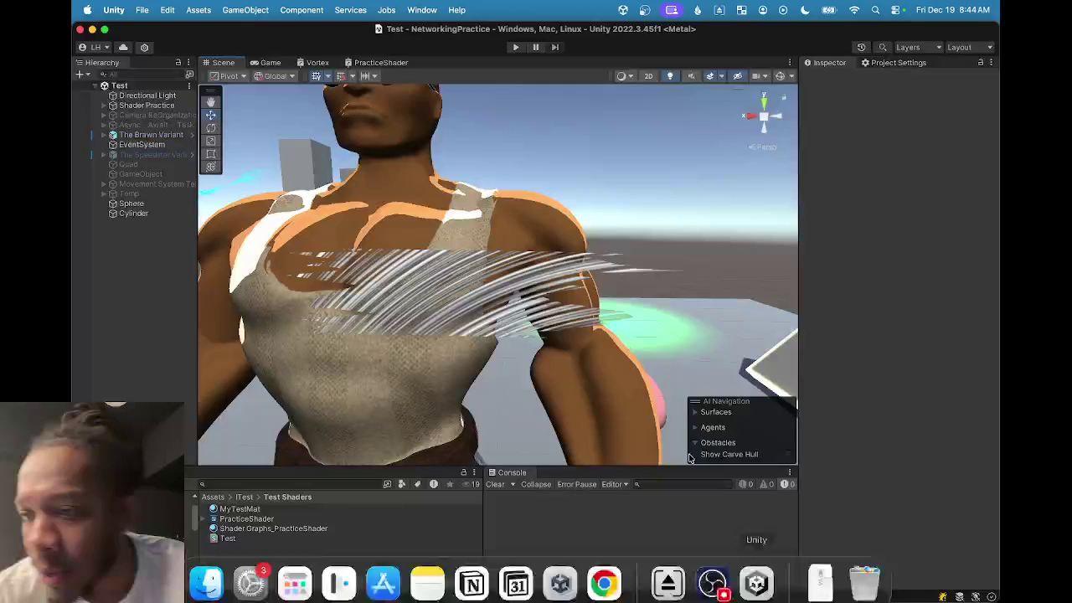
left_click(317, 62)
scroll(486, 168, "up", 5)
scroll(410, 259, "down", 2)
Delete the upper node group and the Split, Combine, Subtract and Length twirl nodes.
mouse_move(455, 189)
left_mouse_down()
mouse_move(574, 323)
mouse_move(621, 331)
left_mouse_up()
key("Delete")
scroll(534, 359, "up", 5)
key("a")
scroll(445, 288, "down", 3)
left_click_drag(446, 288, 661, 299)
key("BackSpace")
left_click_drag(526, 288, 535, 296)
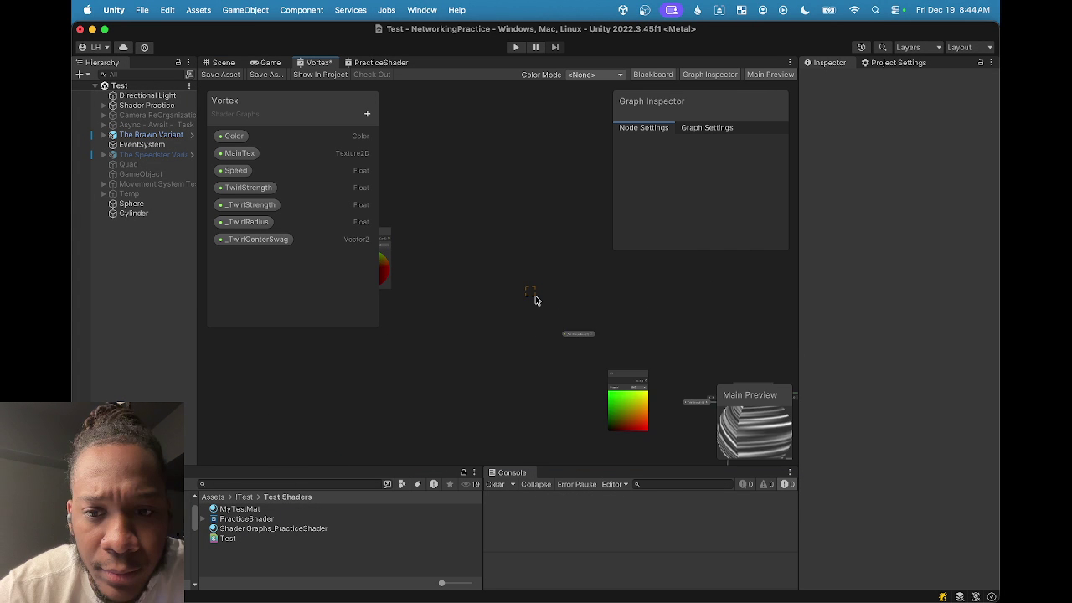